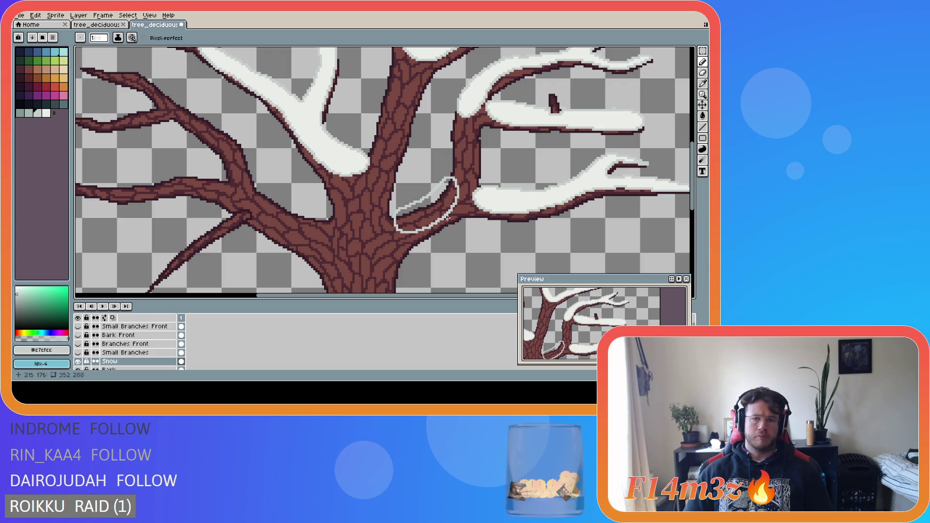
- Fill the outlined branch patch with the sampled snow white using the Paint Bucket
alt+click(489, 199)
key(g)
click(433, 201)
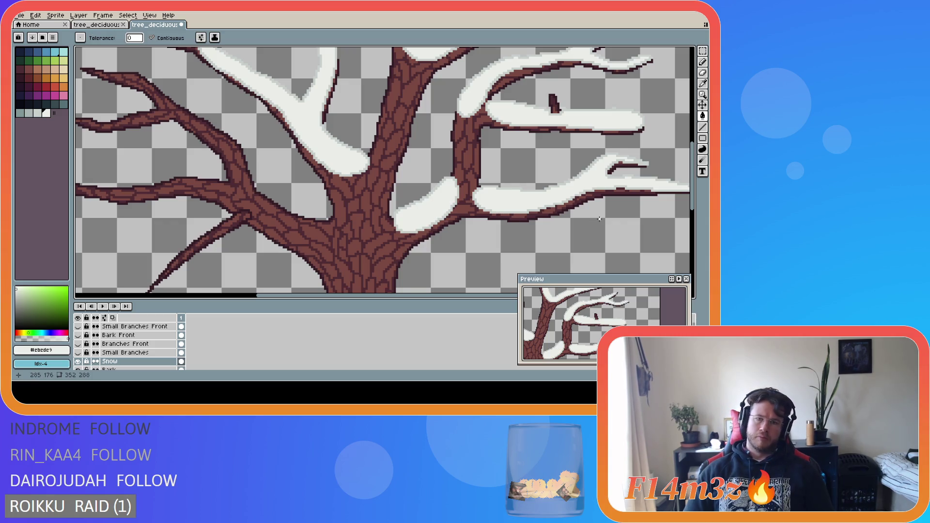
- Make the Branches Front and Bark Front layers visible again, then return to the Pencil
scroll(599, 219, down, 3)
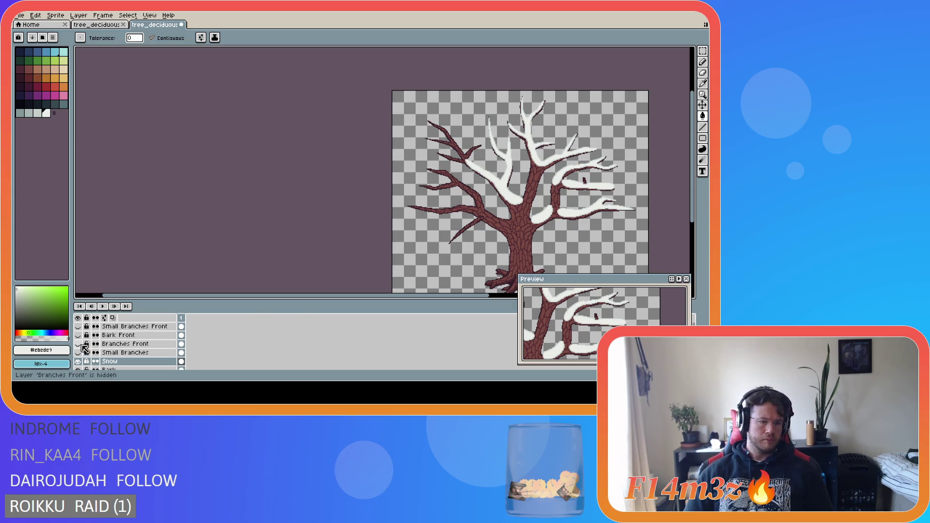
click(78, 344)
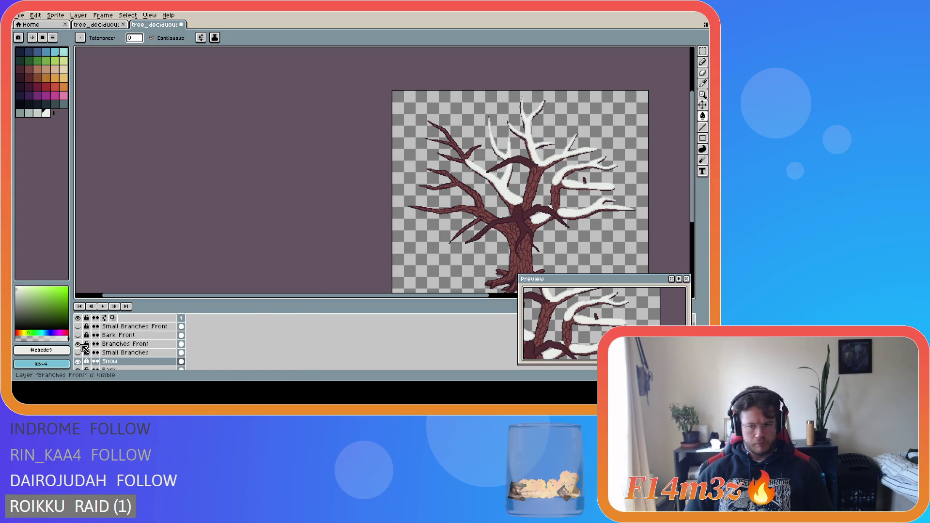
click(78, 335)
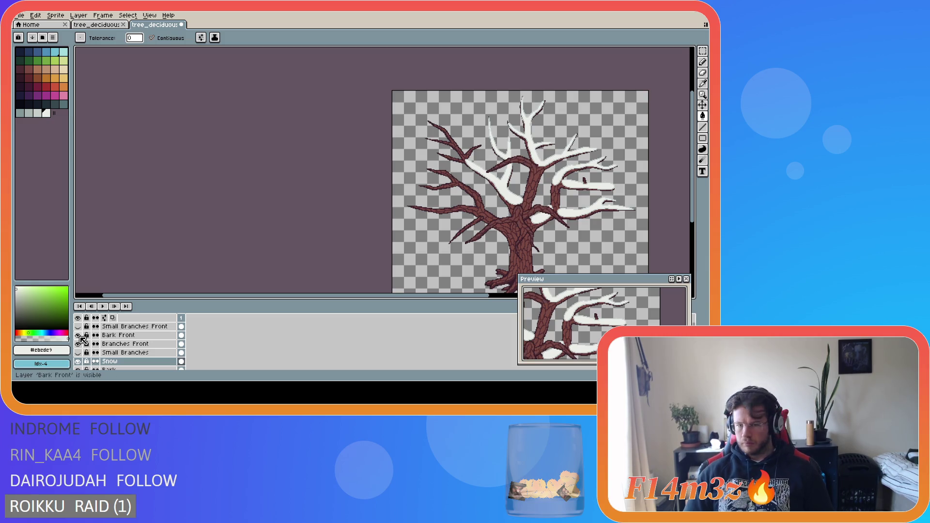
key(b)
scroll(185, 94, up, 3)
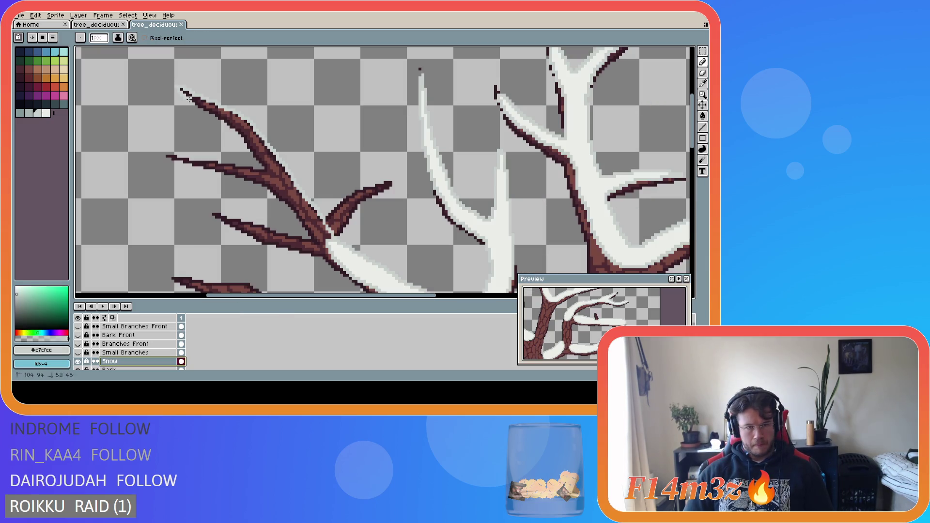
key(ctrl+z)
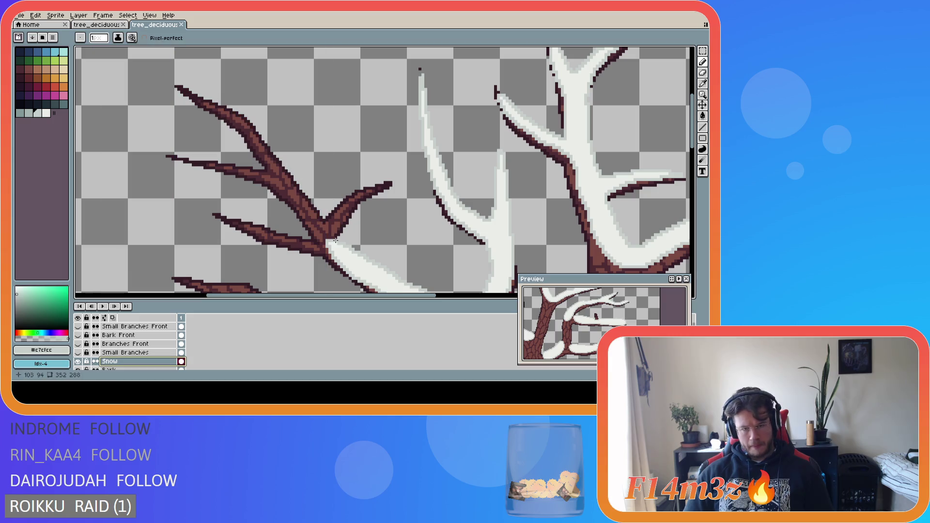
mouse_move(341, 242)
mouse_down()
mouse_move(241, 113)
mouse_move(201, 96)
mouse_up()
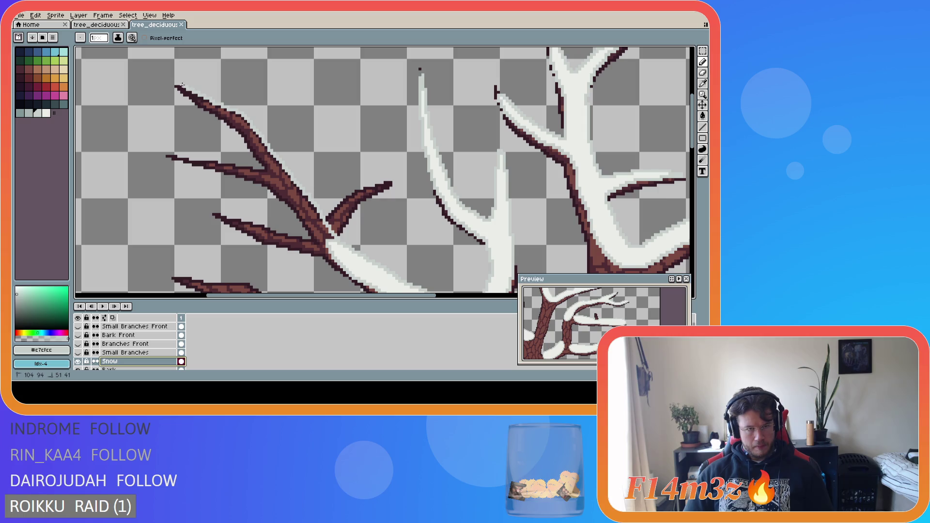
mouse_move(184, 95)
mouse_down()
mouse_move(245, 139)
mouse_move(329, 256)
mouse_up()
key(ctrl+z)
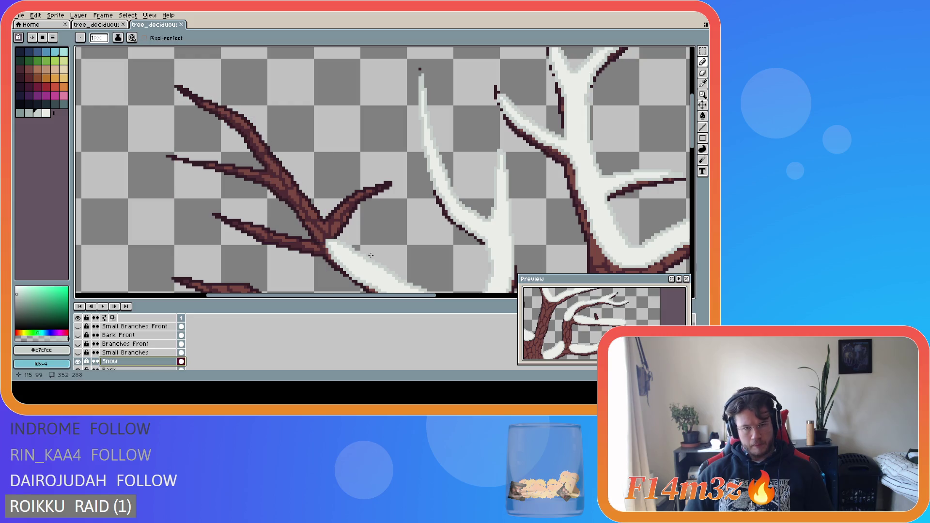
key(ctrl)
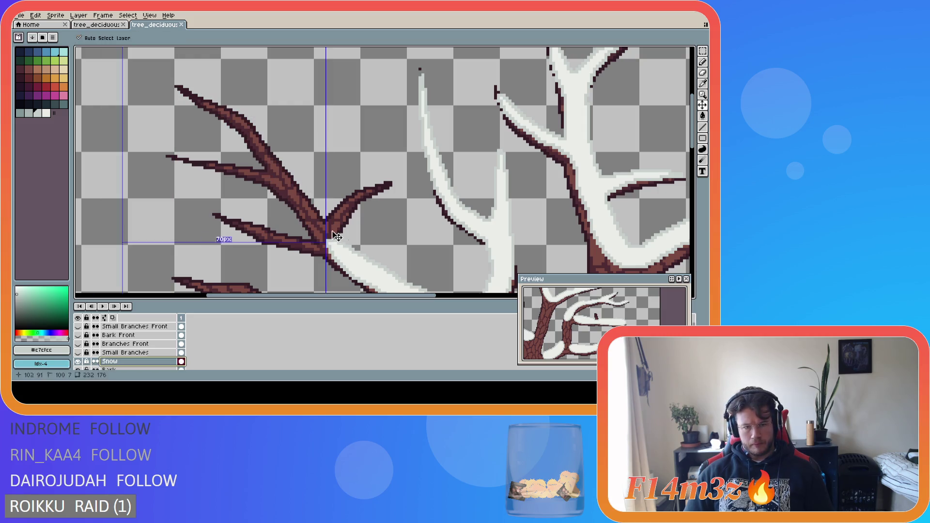
key(ctrl)
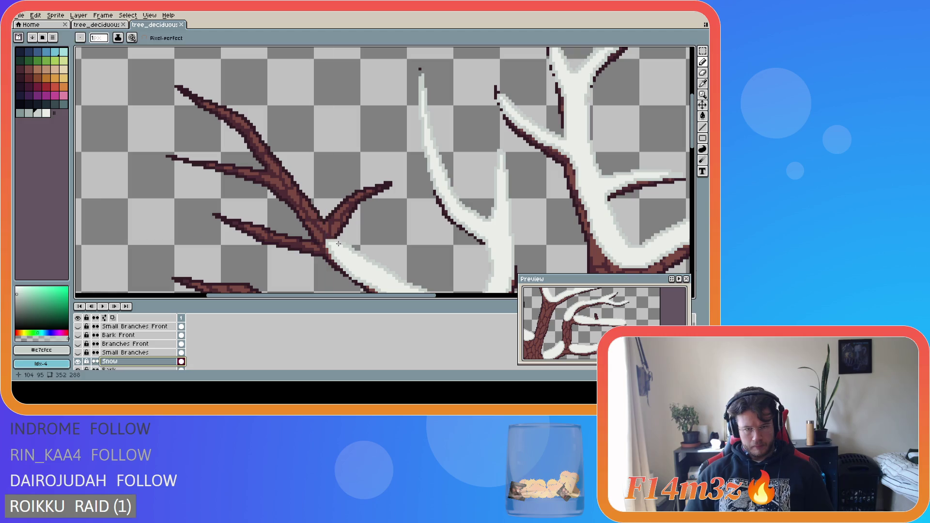
mouse_move(338, 240)
mouse_down()
mouse_move(248, 122)
mouse_move(183, 87)
mouse_up()
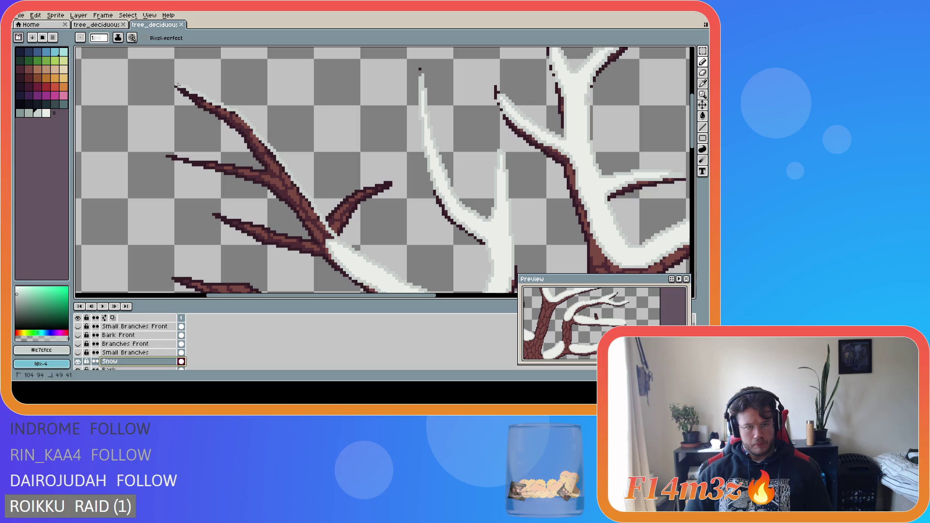
key(ctrl+z)
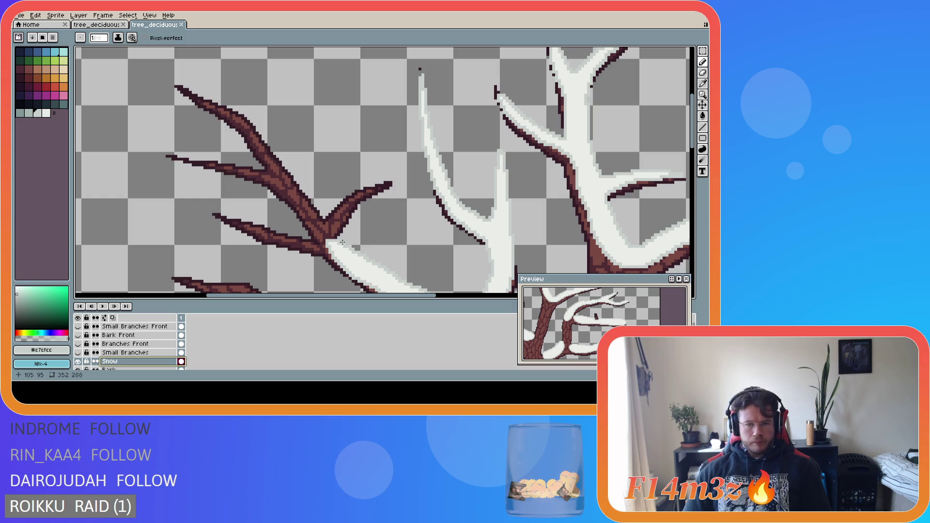
mouse_move(335, 236)
mouse_down()
mouse_move(252, 122)
mouse_move(180, 86)
mouse_move(242, 133)
mouse_up()
key(ctrl+z)
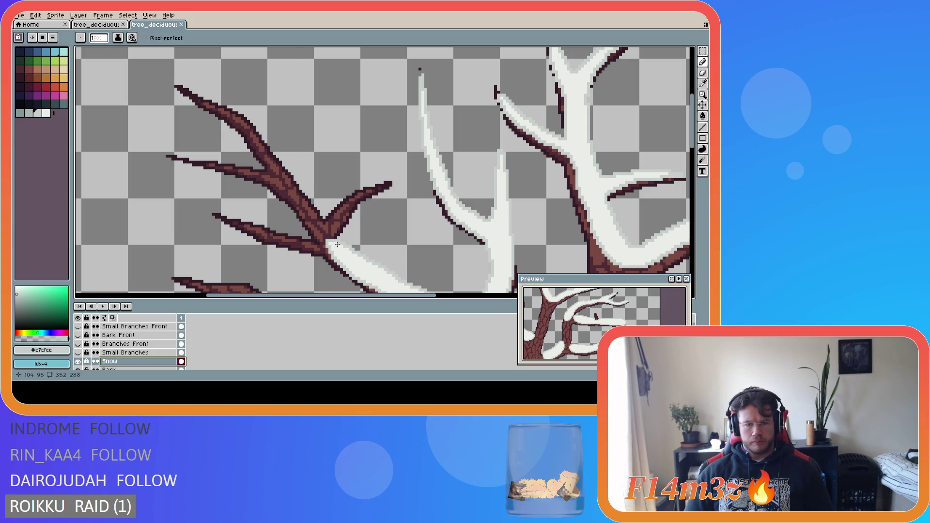
drag(339, 240, 267, 139)
key(ctrl+z)
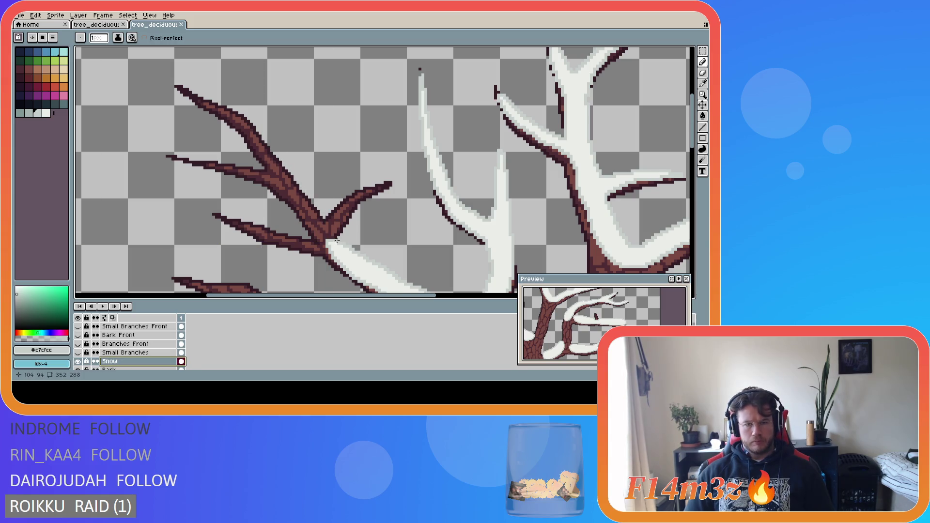
mouse_move(332, 233)
mouse_down()
mouse_move(248, 120)
mouse_move(179, 88)
mouse_up()
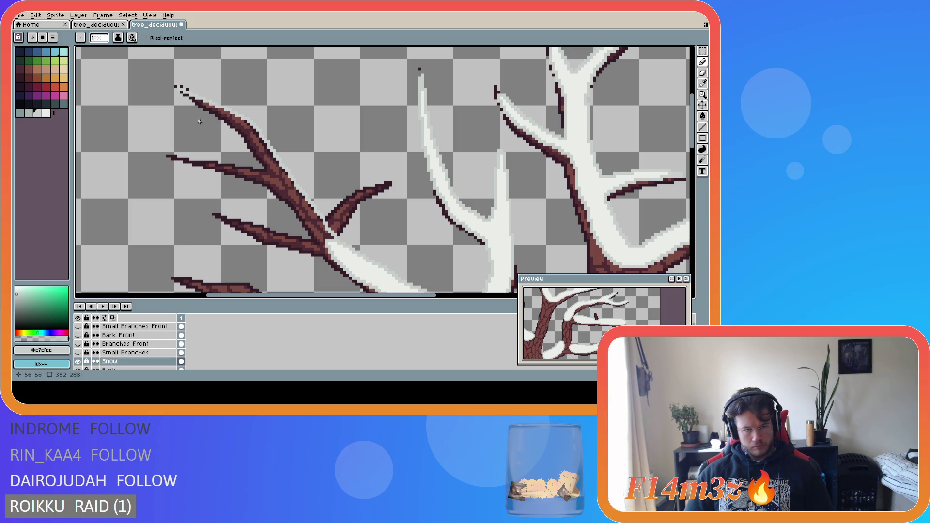
key(ctrl+z)
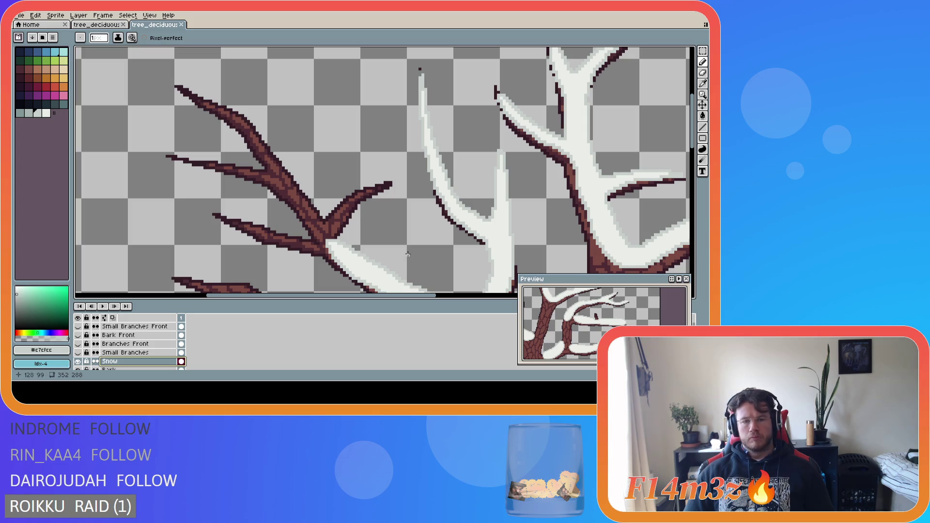
scroll(475, 232, down, 2)
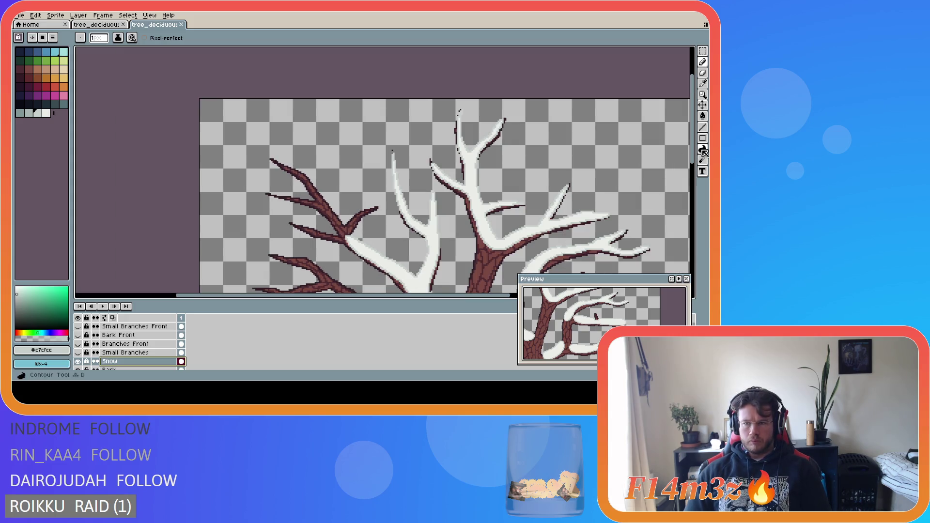
- Save the tree file, then outline a snow patch along the left branch's upper edge
scroll(439, 286, down, 2)
drag(438, 295, 496, 298)
drag(692, 159, 696, 173)
key(ctrl+s)
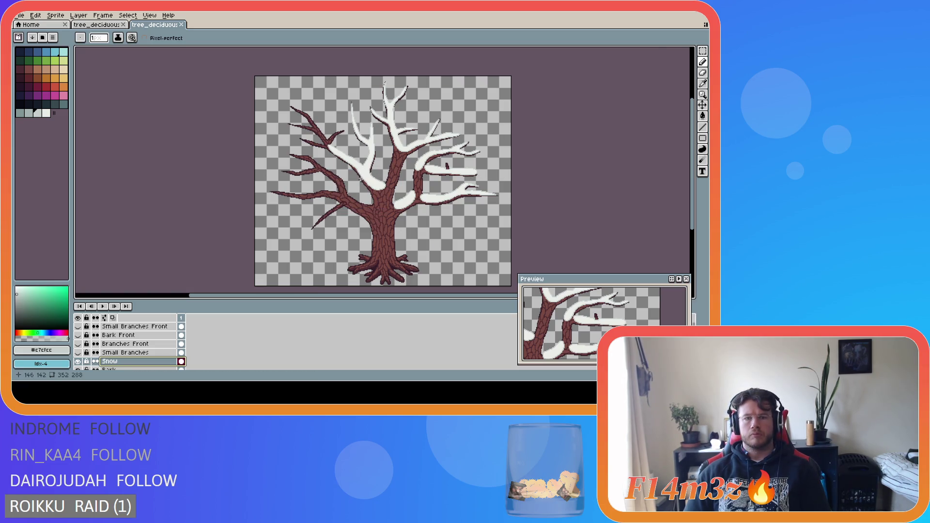
scroll(381, 176, up, 2)
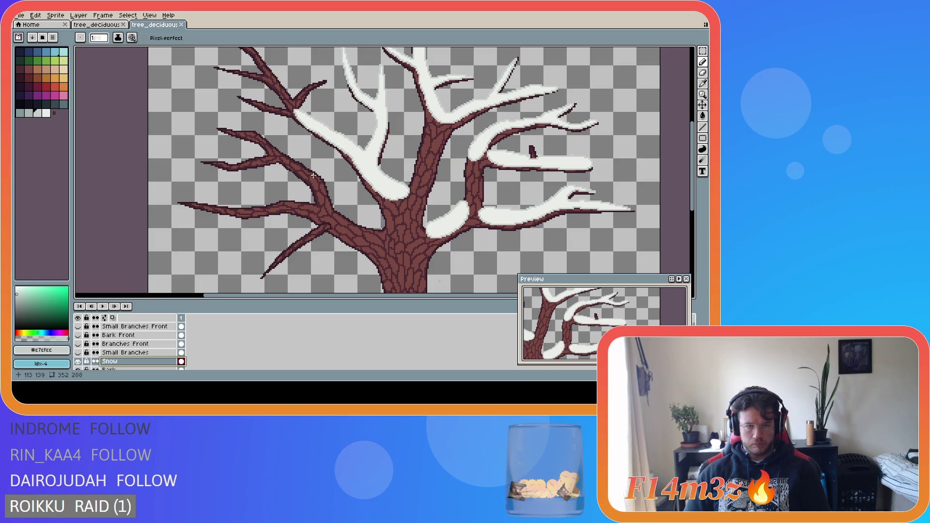
mouse_move(315, 185)
mouse_down()
mouse_move(330, 217)
mouse_move(340, 219)
mouse_move(321, 175)
mouse_move(280, 153)
mouse_move(317, 188)
mouse_up()
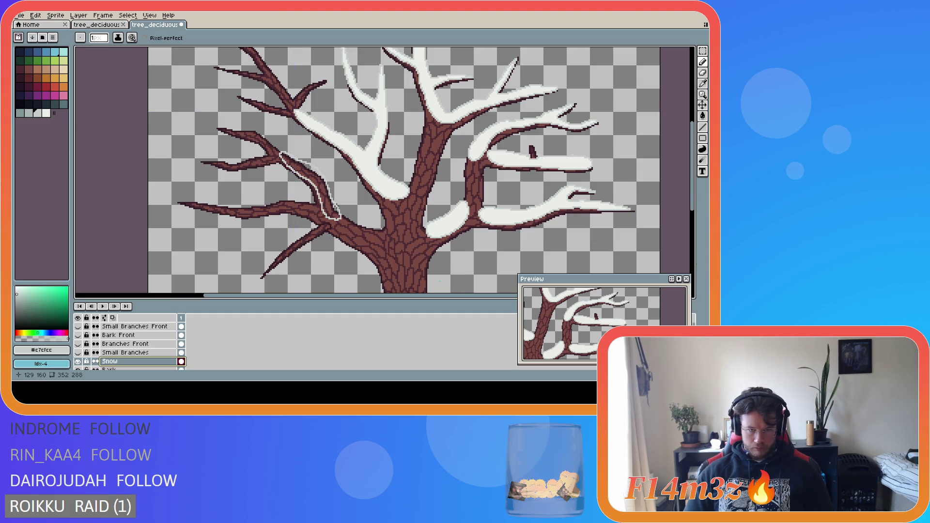
- Fill the outlined branch patch with the sampled snow white and save the file
key(v)
key(b)
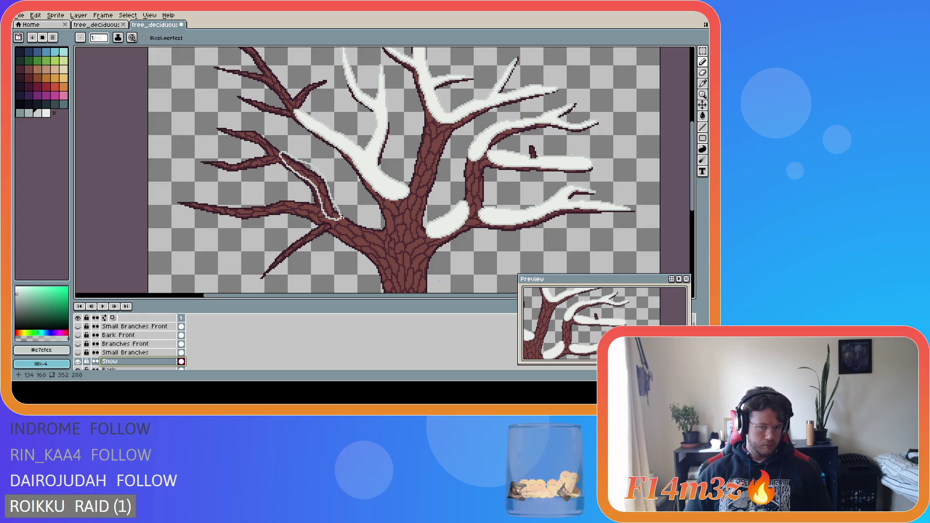
key(i)
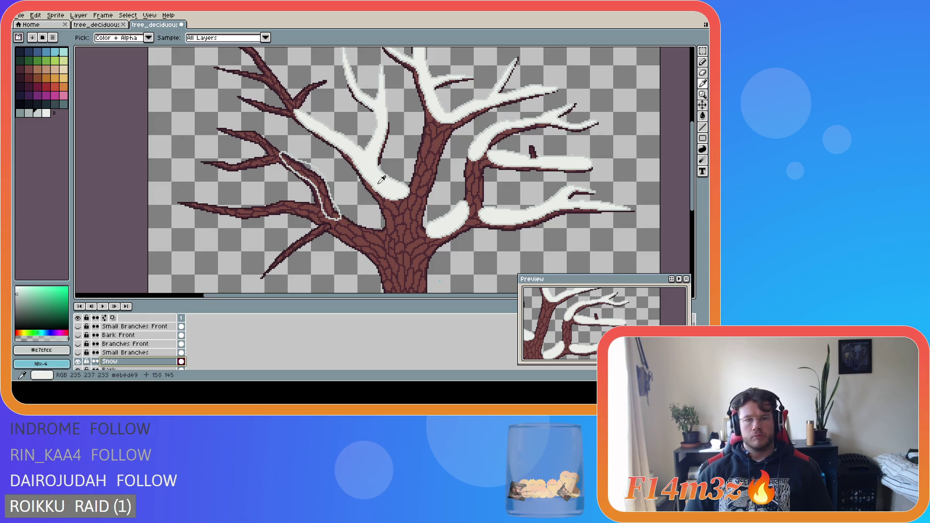
click(379, 181)
key(g)
click(324, 197)
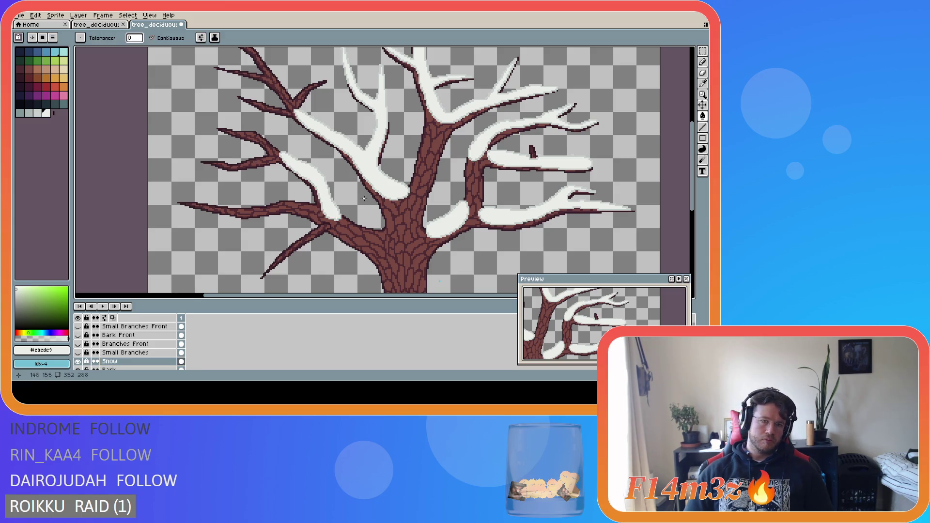
key(ctrl+s)
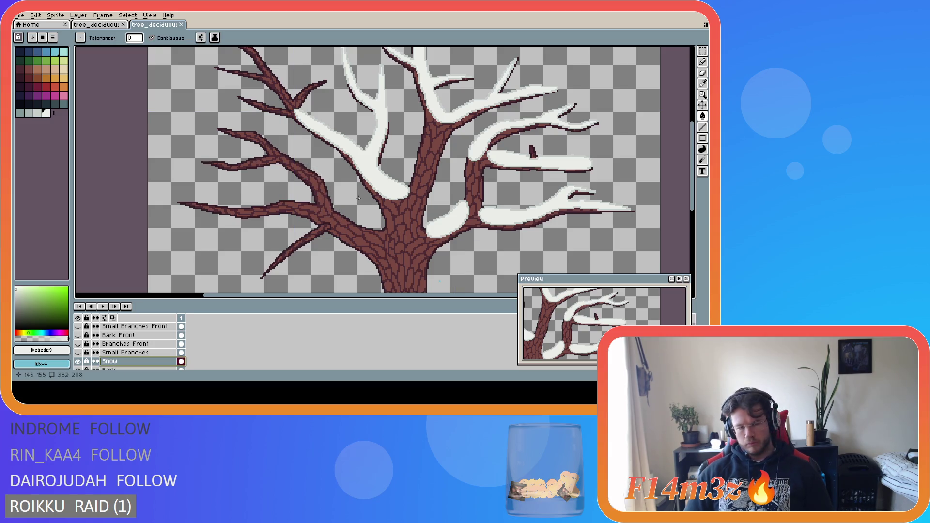
- Trace a light grey snow outline along the lower-left branch, redrawing it after undoing attempts
key(i)
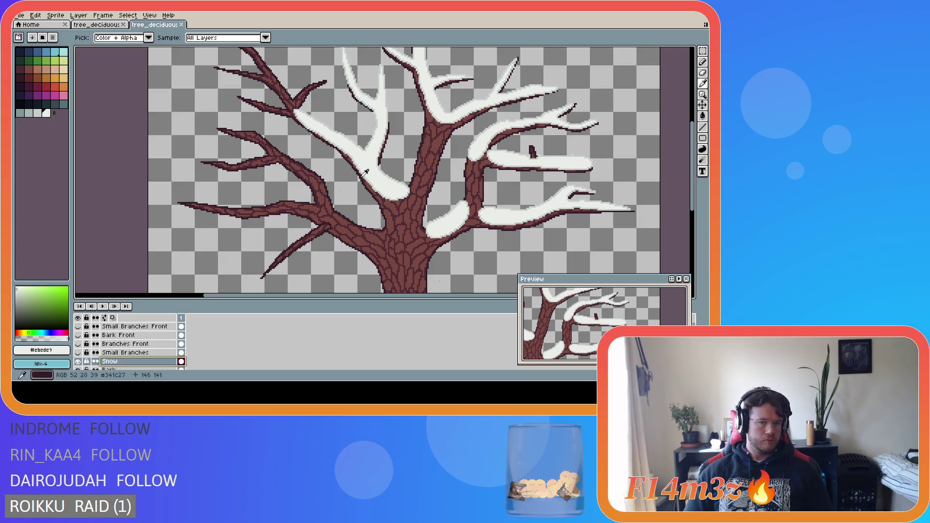
click(367, 172)
key(b)
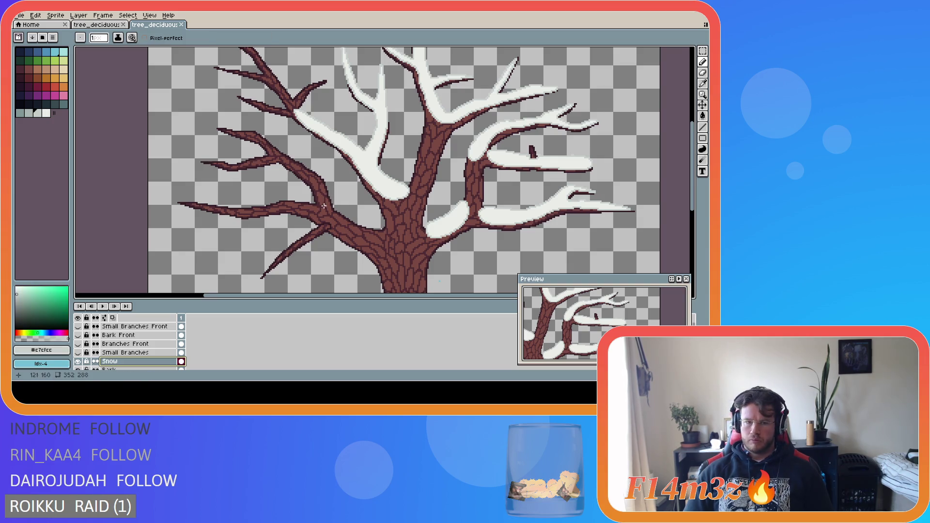
drag(316, 190, 316, 194)
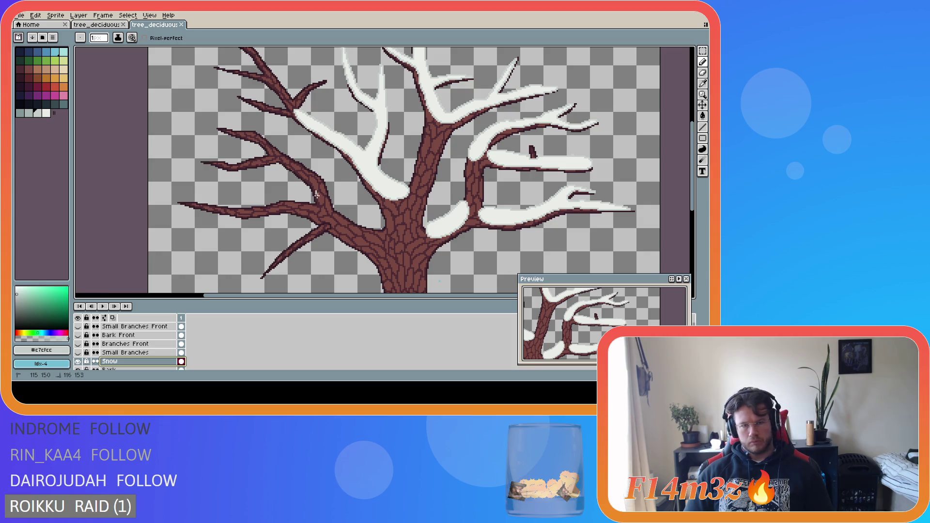
key(ctrl+z)
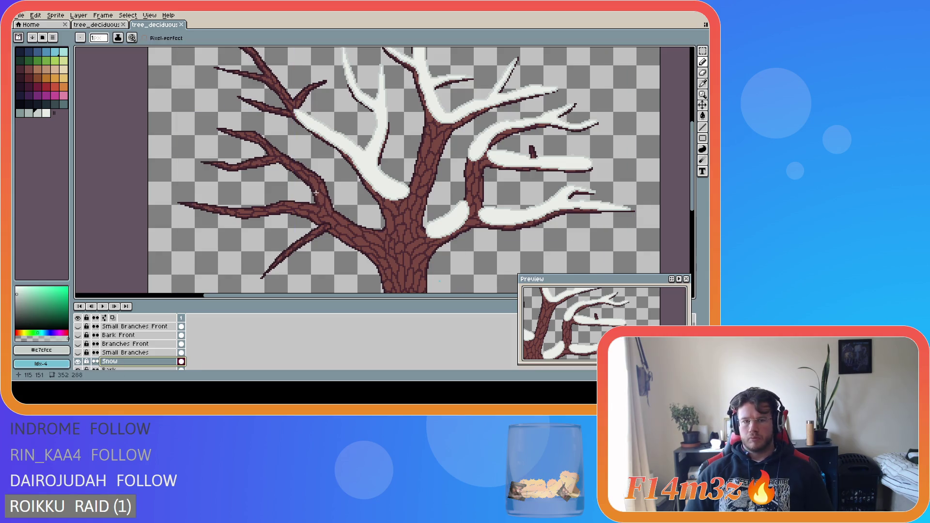
drag(316, 190, 326, 210)
key(ctrl+z)
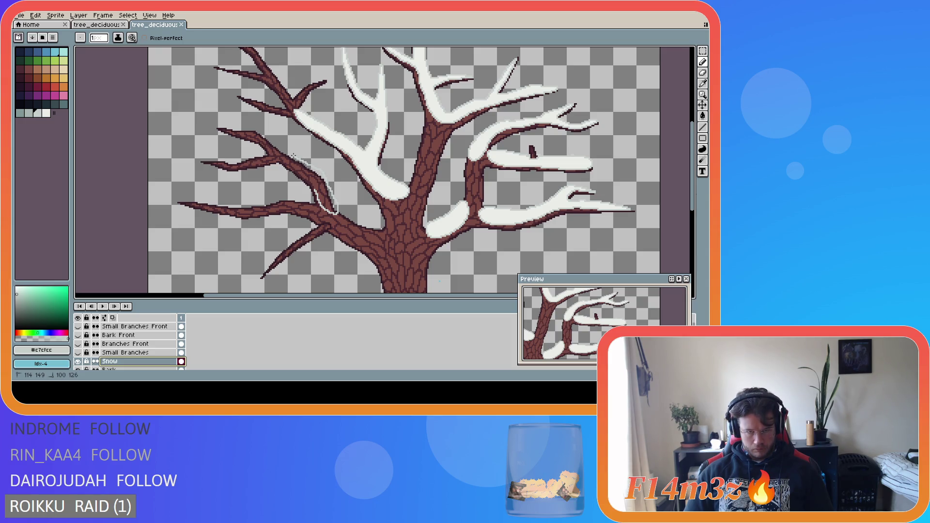
drag(290, 159, 304, 176)
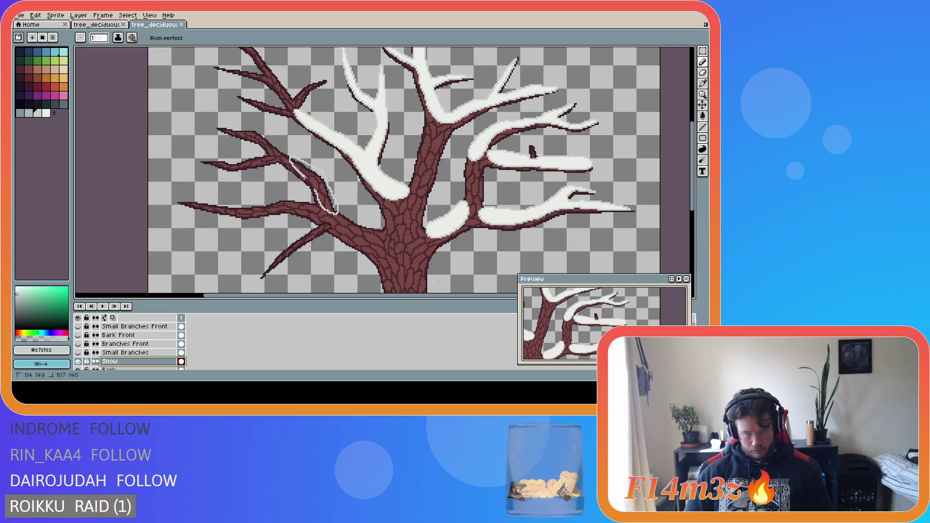
key(ctrl+a)
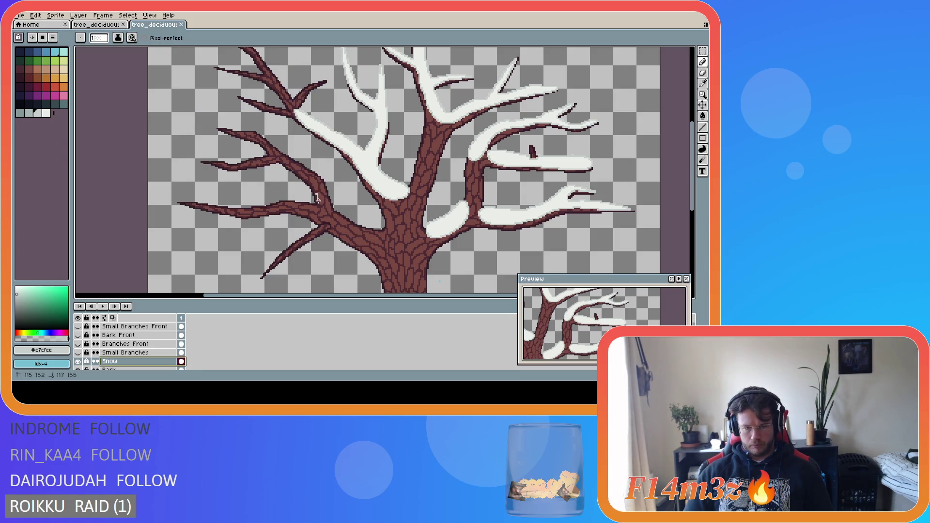
mouse_move(325, 209)
mouse_down()
mouse_move(318, 194)
mouse_move(334, 200)
mouse_move(327, 178)
mouse_move(290, 162)
mouse_move(317, 193)
mouse_up()
scroll(336, 211, up, 2)
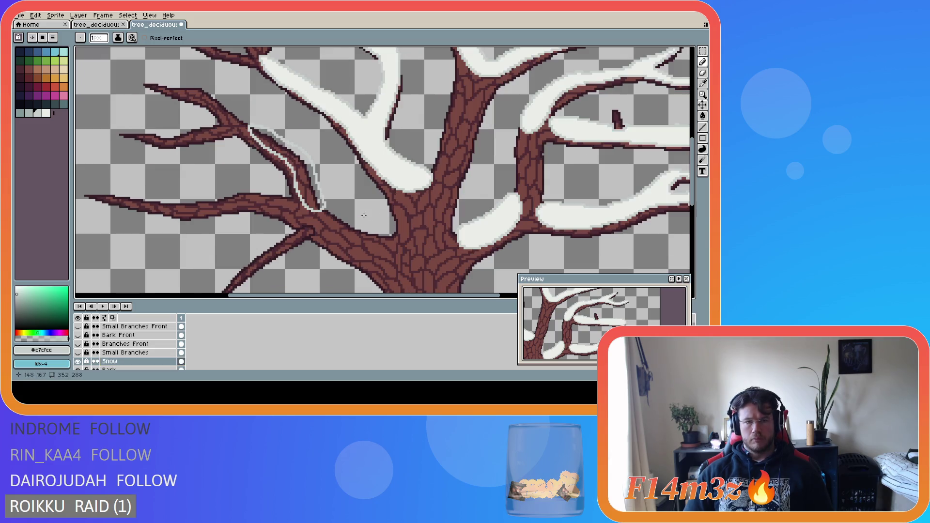
- Fill the outlined branch patch with bright #ebede9 snow and briefly hide the Snow layer to compare
key(e)
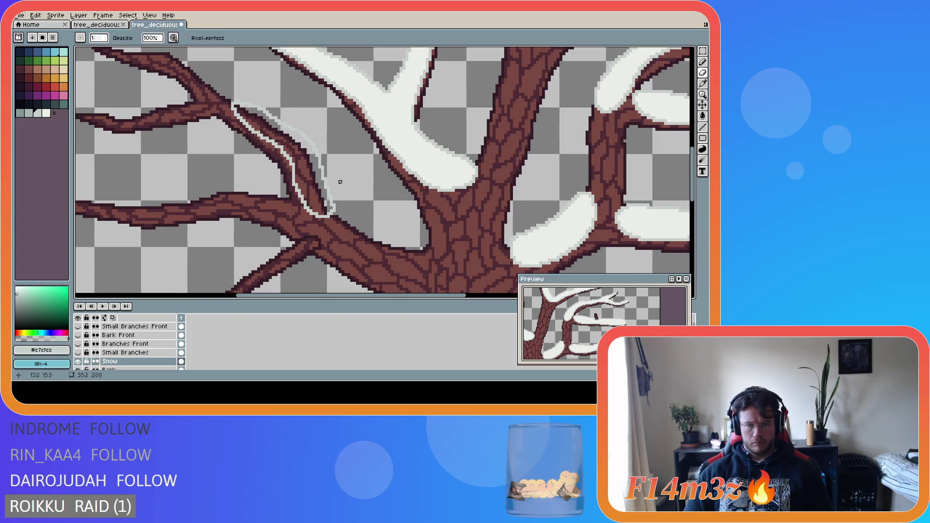
key(i)
click(407, 149)
key(g)
click(308, 172)
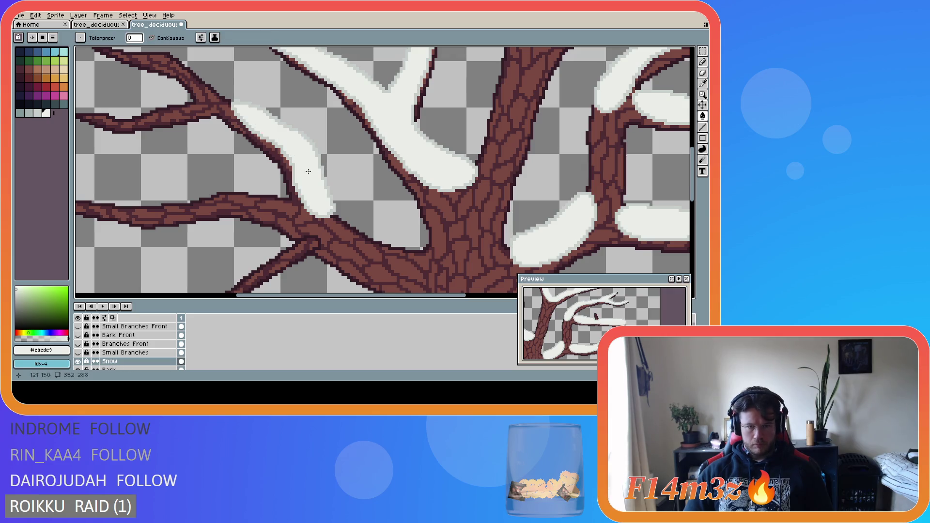
scroll(381, 220, down, 2)
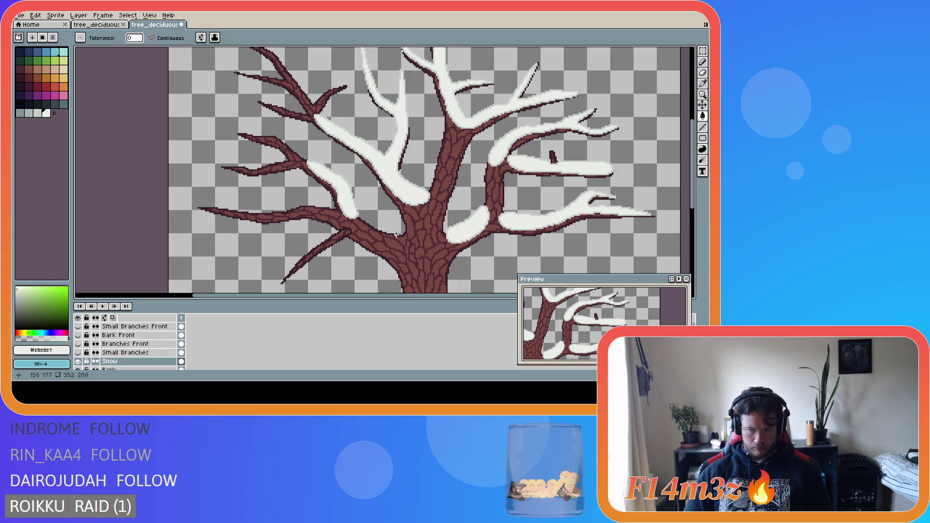
click(81, 362)
click(81, 363)
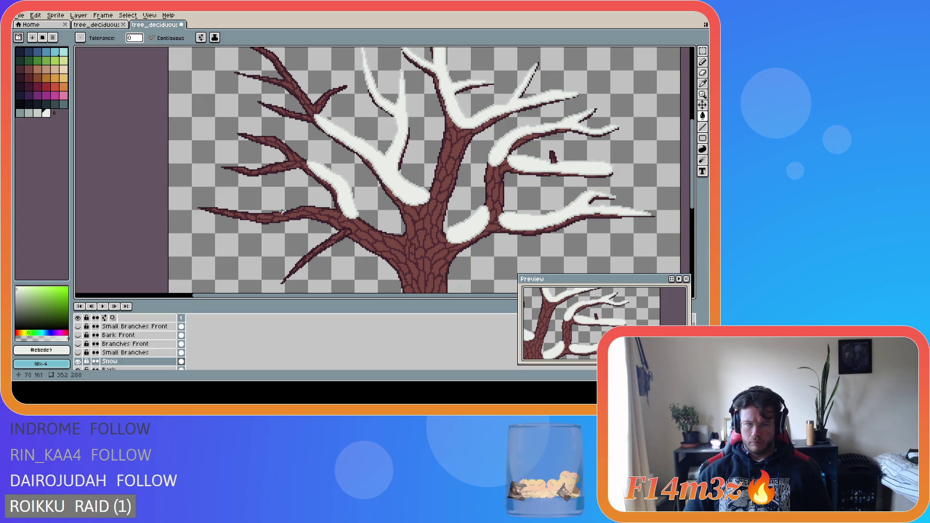
scroll(282, 212, up, 2)
- Draw a #c7cfcc shaded snow edge along the top of another left branch
key(i)
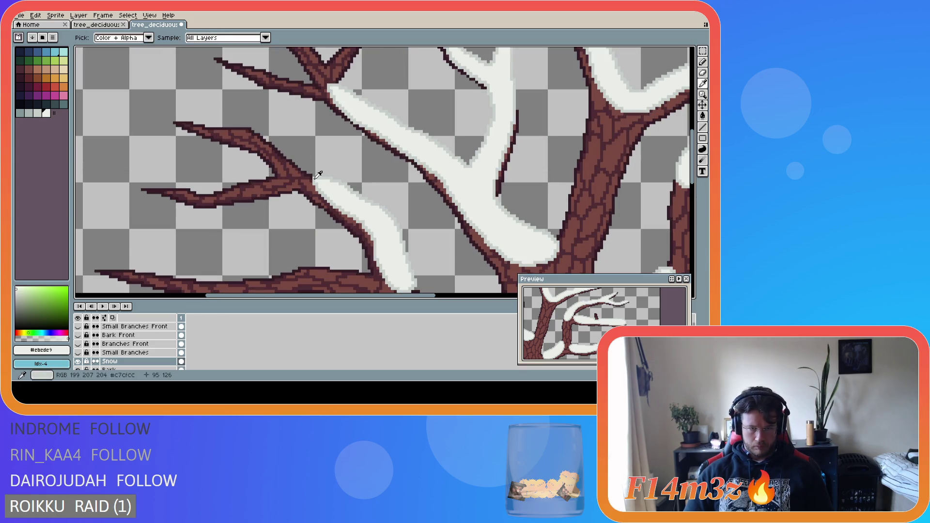
alt+click(317, 175)
key(b)
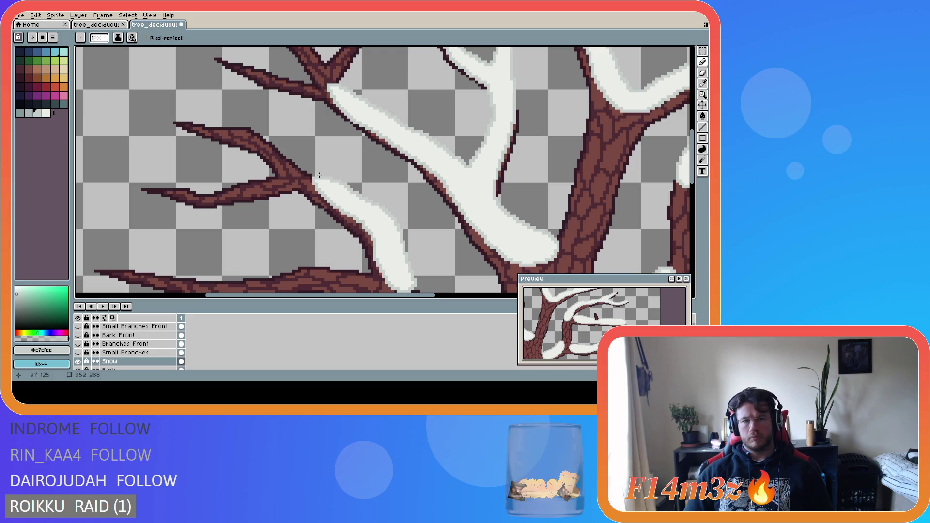
drag(316, 176, 273, 140)
mouse_move(259, 129)
mouse_down()
mouse_move(172, 122)
mouse_move(255, 146)
mouse_move(320, 194)
mouse_up()
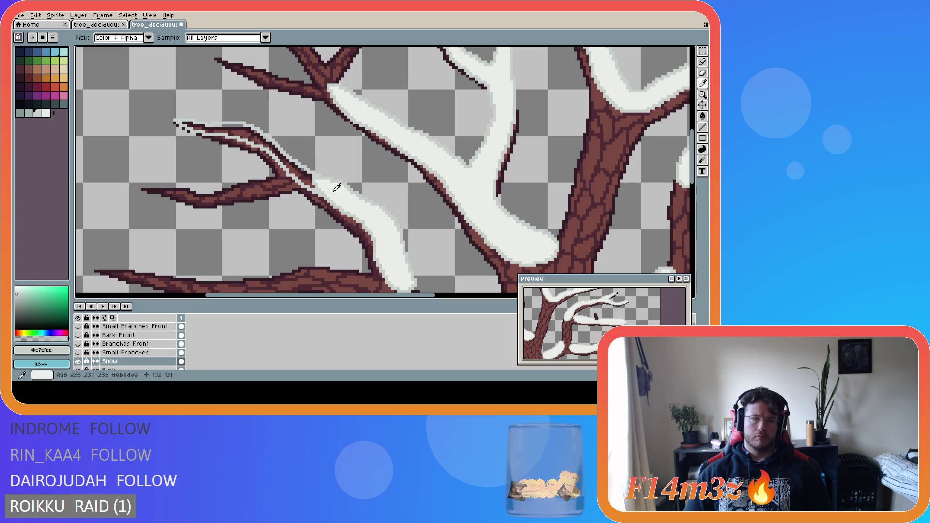
- Fill the new outline with bright white and brighten pixels along its edge
alt+click(339, 193)
key(g)
click(311, 186)
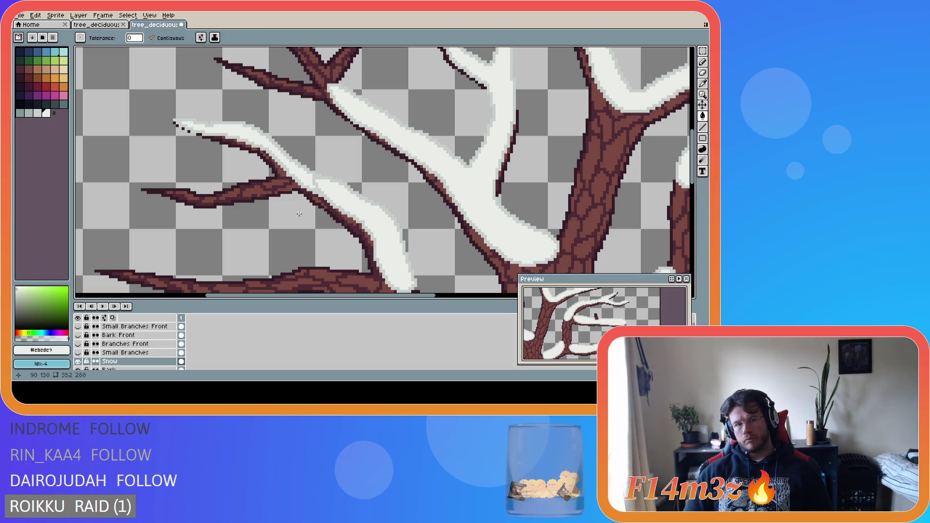
scroll(317, 223, down, 2)
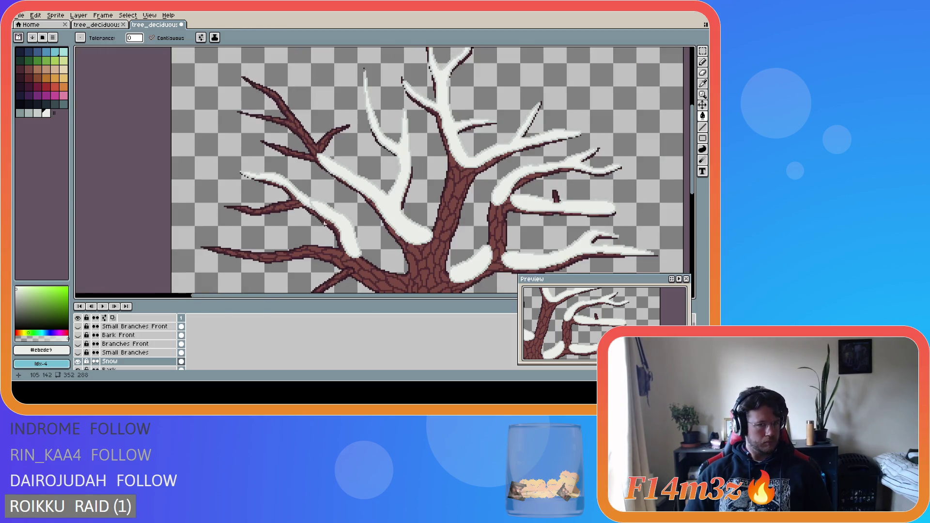
scroll(314, 192, up, 2)
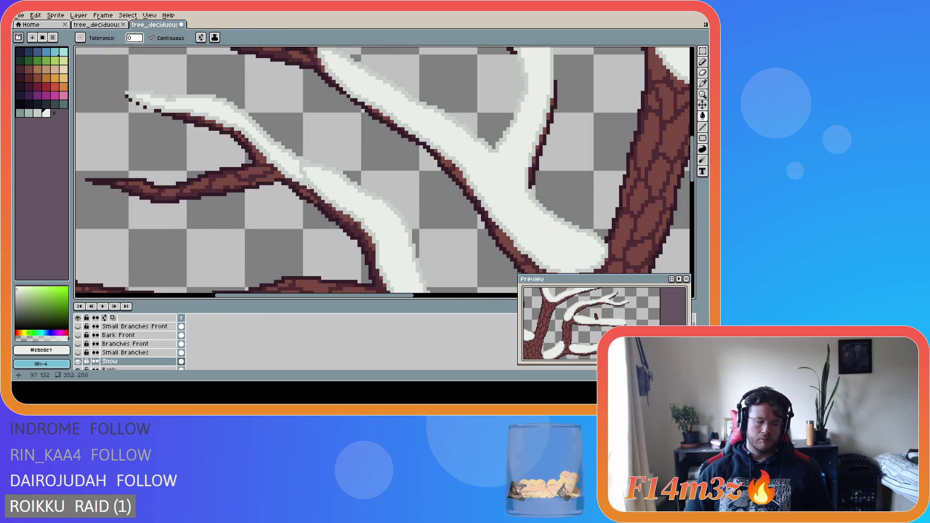
key(b)
mouse_move(316, 178)
mouse_down()
mouse_move(305, 180)
mouse_move(303, 164)
mouse_up()
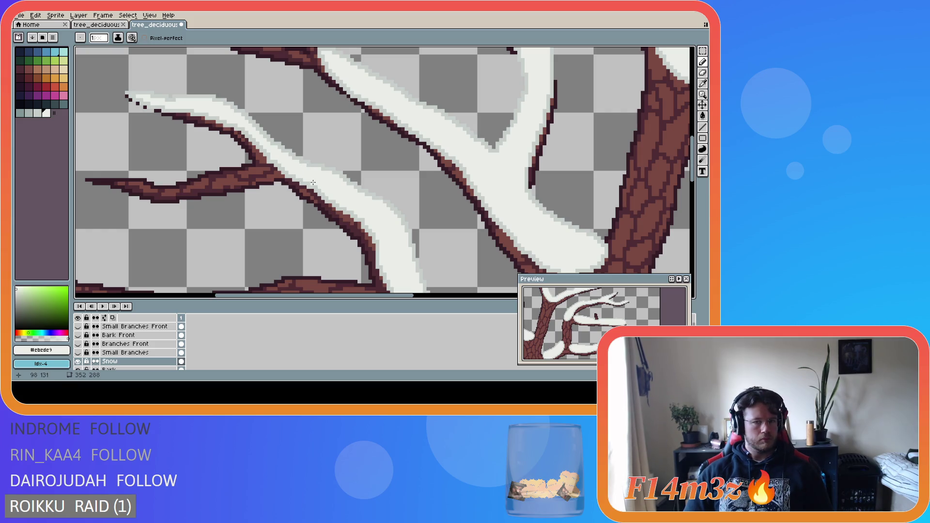
scroll(339, 189, down, 4)
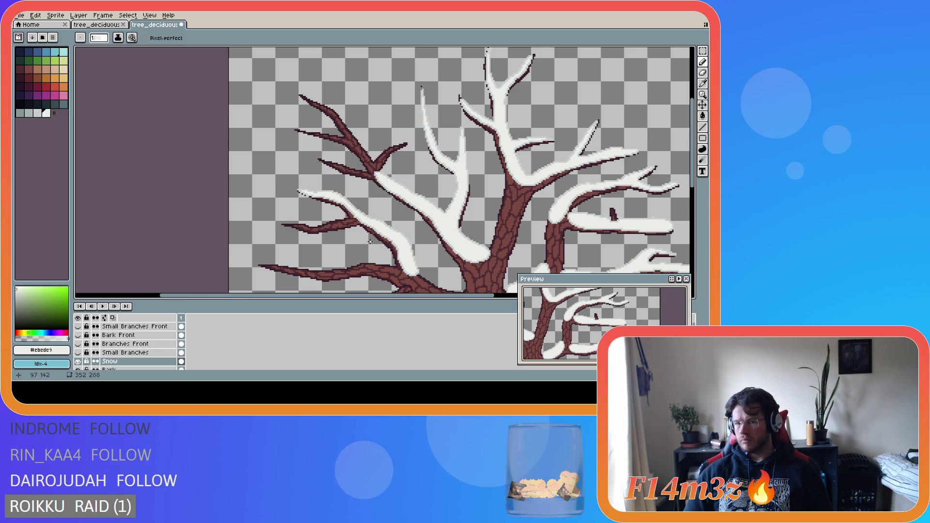
- Cover the stray dark pixel at the lower-left branch tip with snow and re-show Small Branches
scroll(370, 241, up, 2)
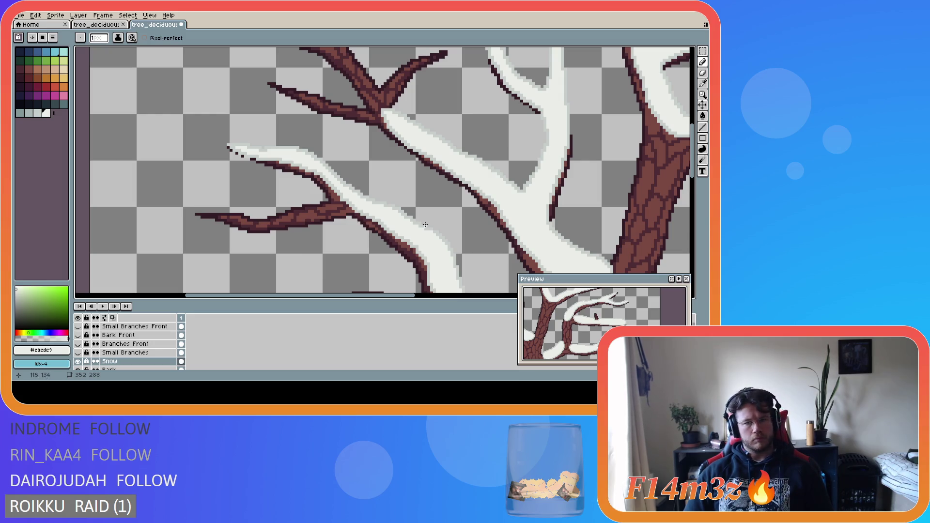
scroll(433, 259, down, 1)
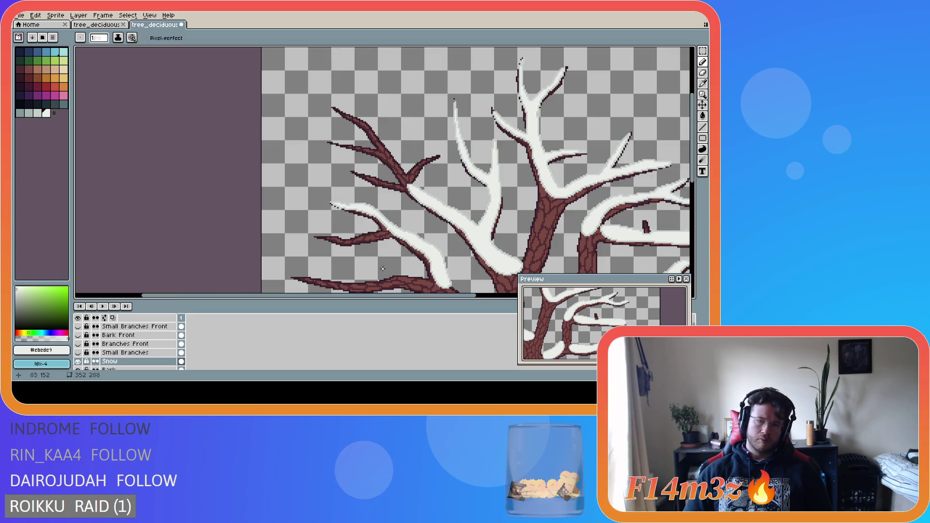
click(78, 353)
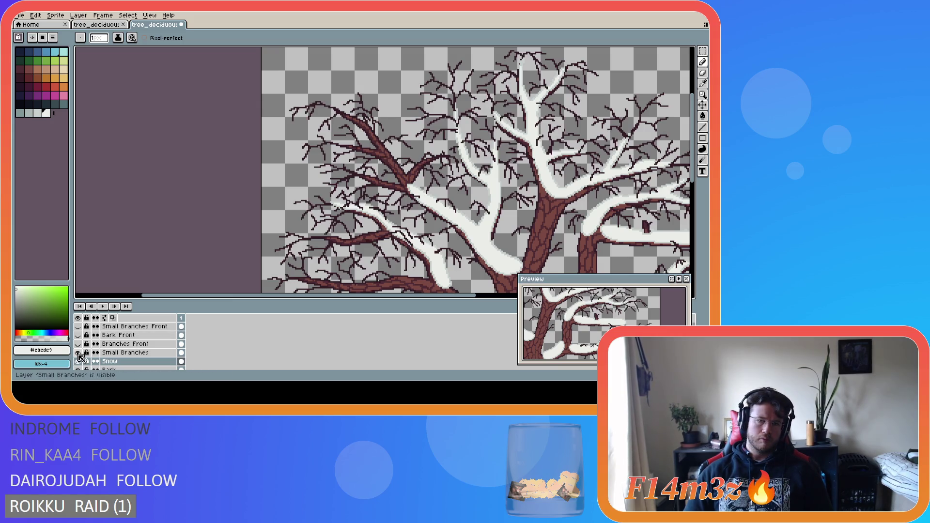
click(78, 353)
click(78, 353)
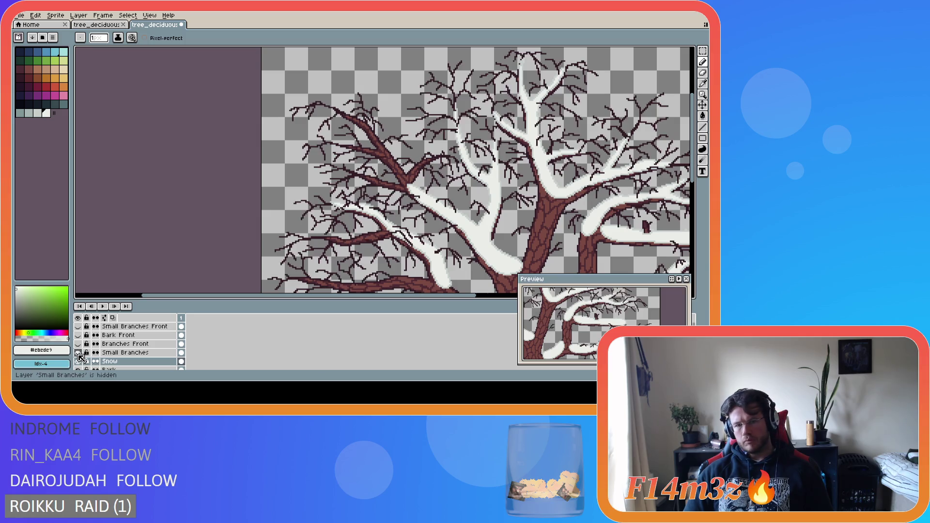
click(78, 353)
scroll(312, 213, up, 5)
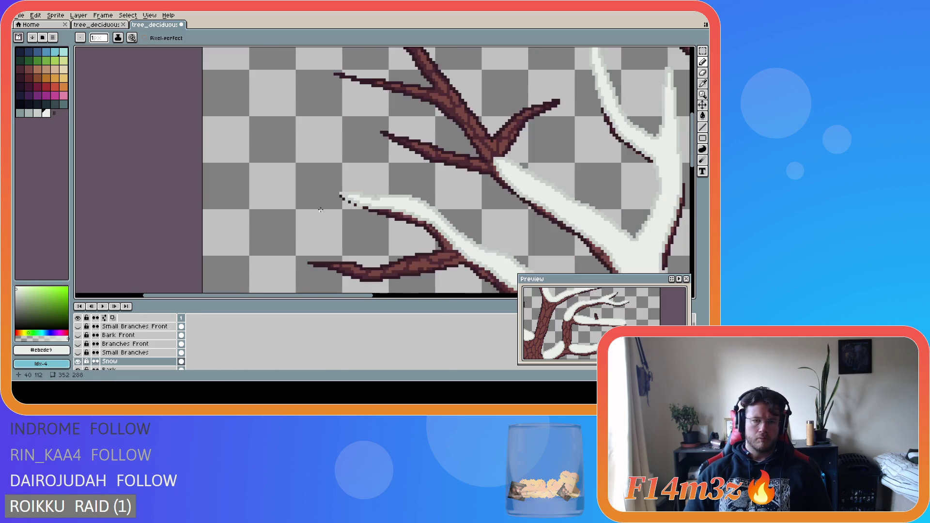
alt+click(366, 193)
click(346, 195)
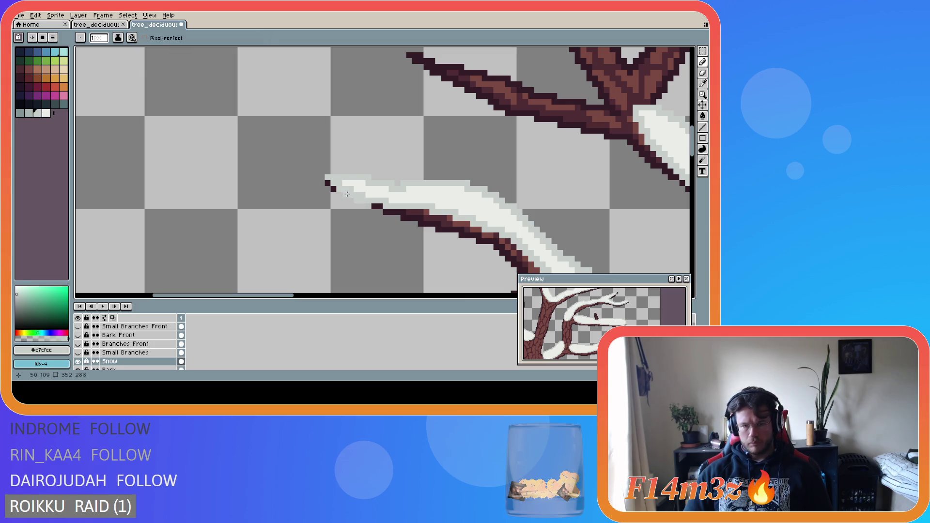
alt+click(373, 191)
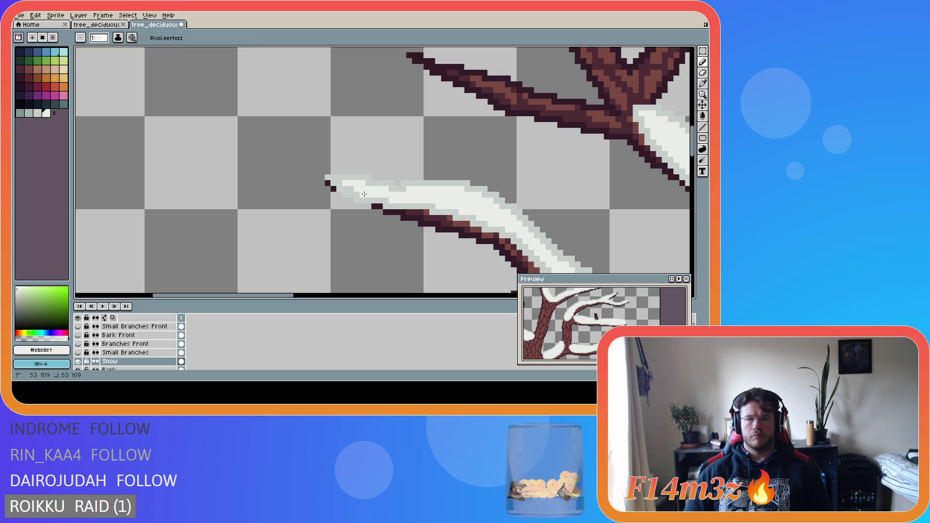
click(78, 353)
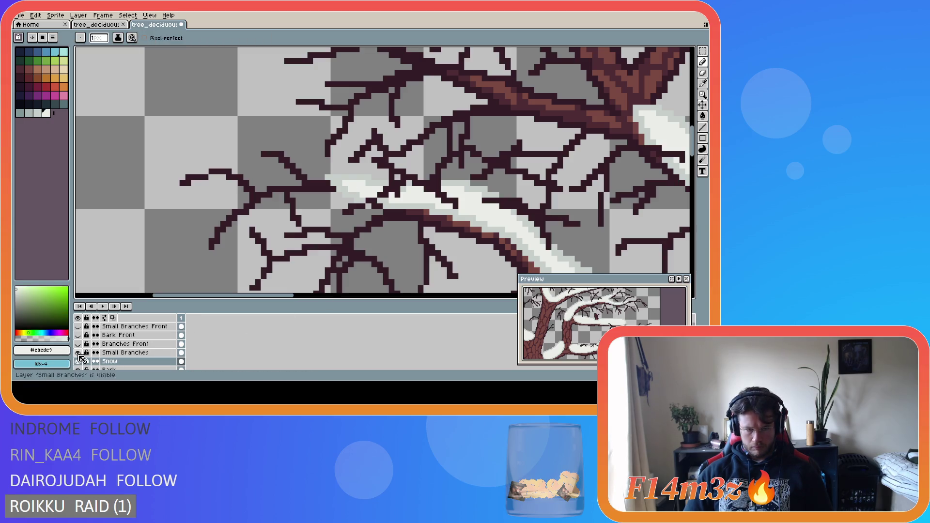
- Zoom out to view the whole tree and save tree_deciduous_large_winter.ase
scroll(399, 271, down, 2)
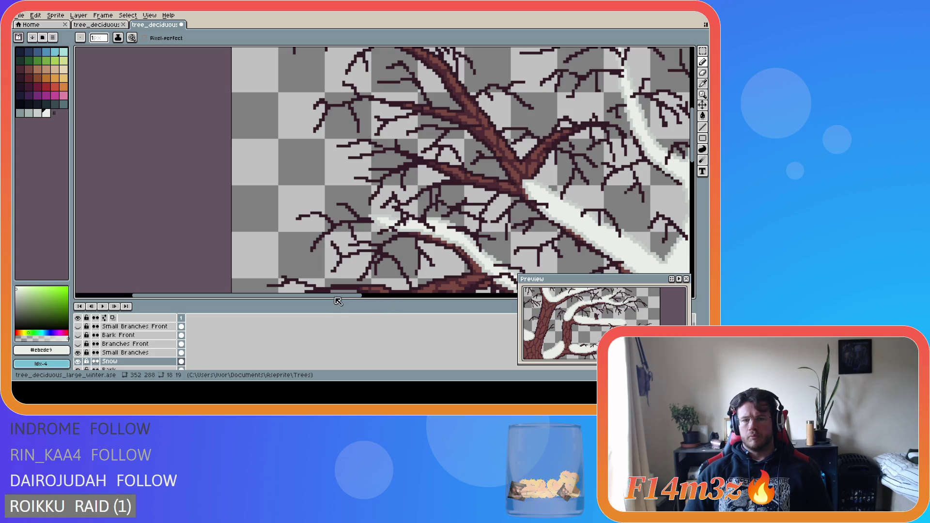
scroll(533, 194, down, 3)
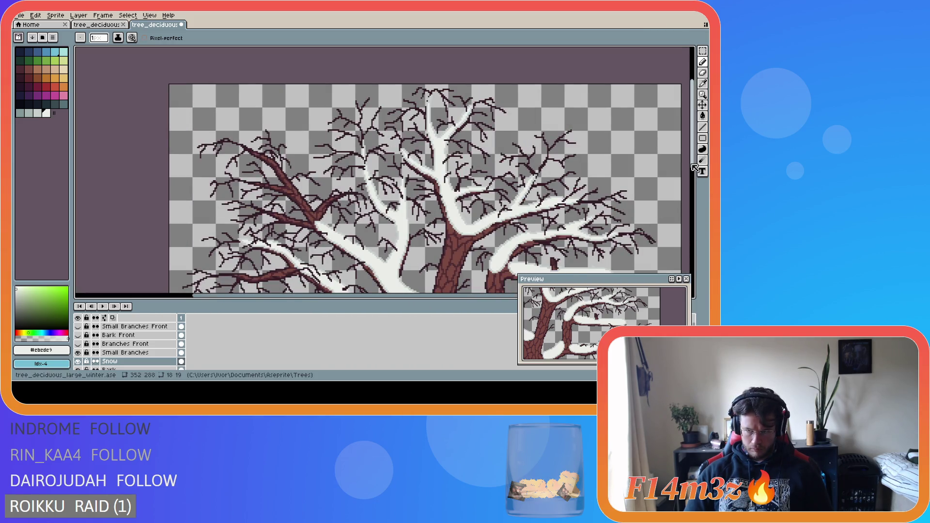
scroll(420, 291, down, 2)
drag(418, 295, 469, 295)
drag(692, 194, 692, 206)
key(ctrl+s)
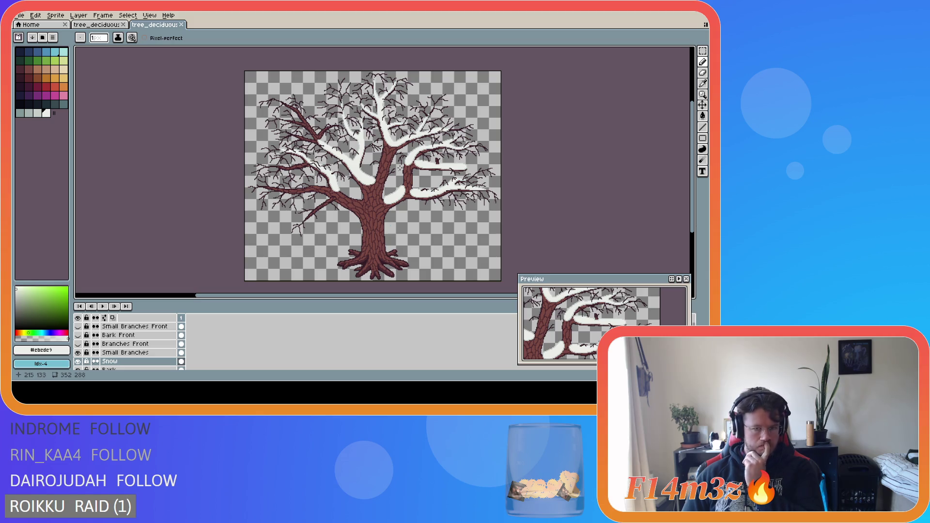
- Trace a #c7cfcc snow outline along the underside of the left branch near the trunk
scroll(345, 210, up, 2)
scroll(345, 209, up, 1)
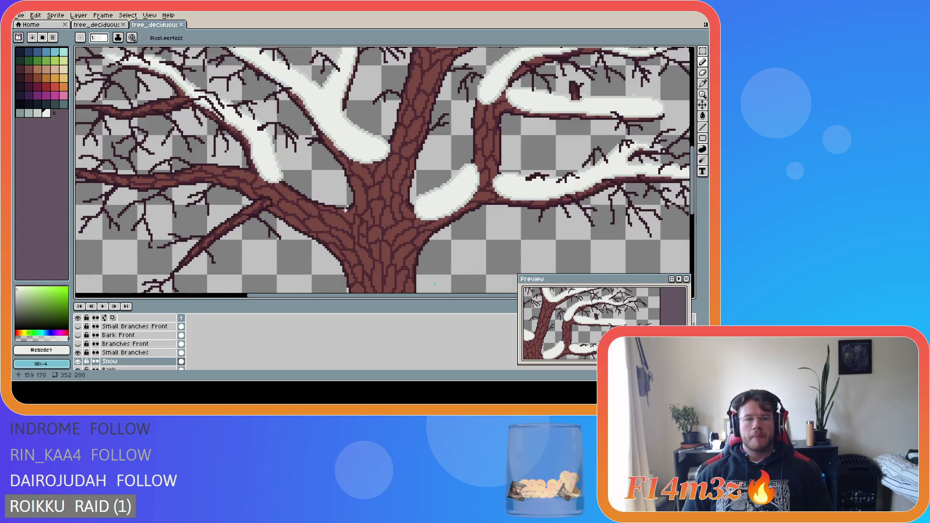
key(i)
click(280, 180)
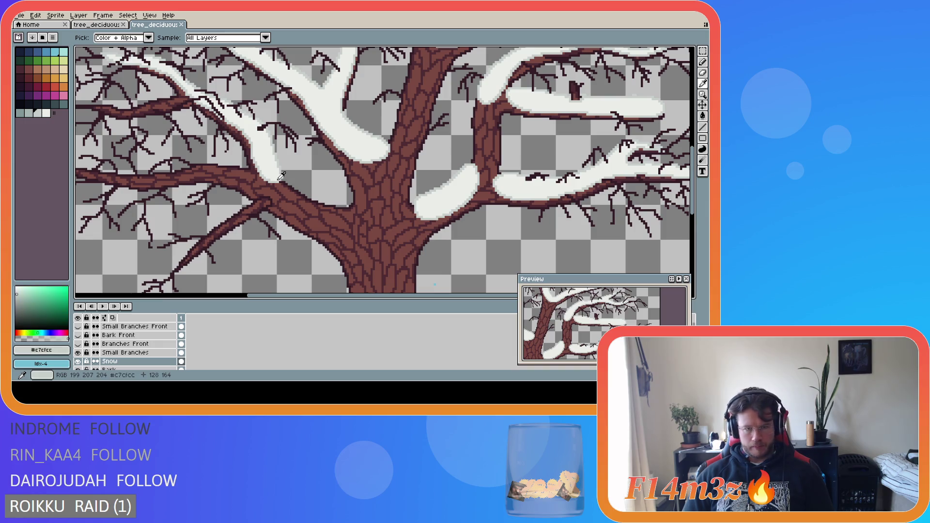
key(b)
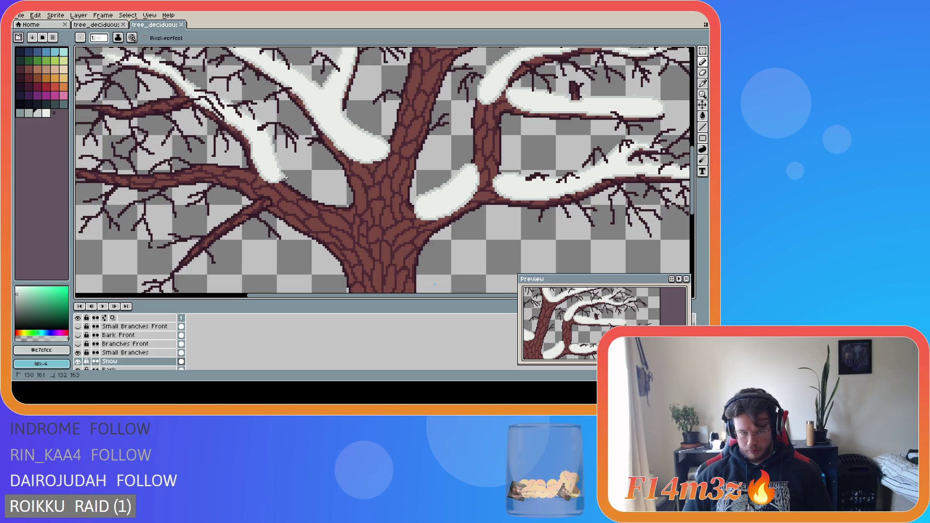
key(v)
key(b)
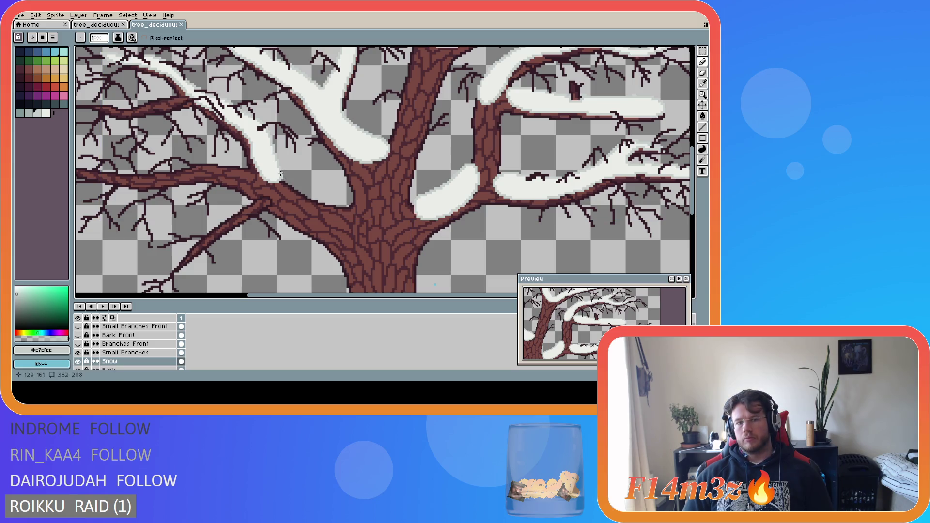
key(v)
key(b)
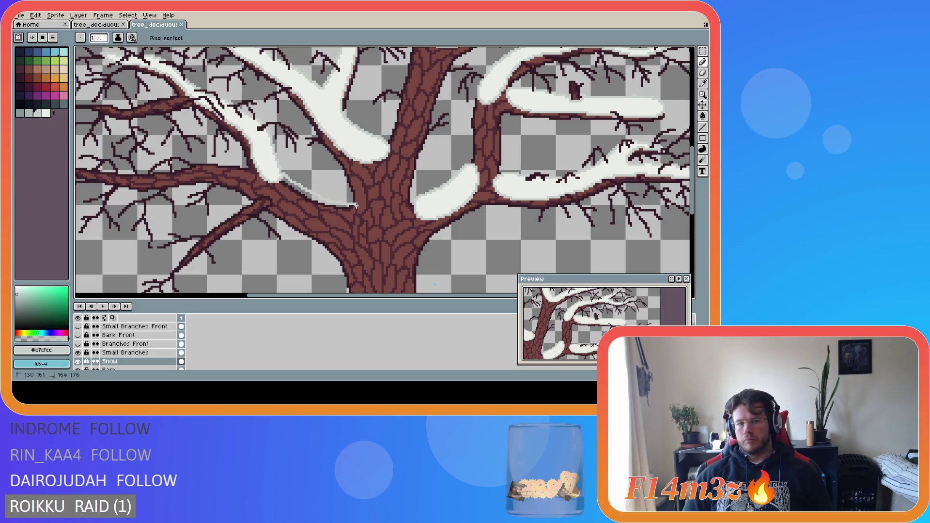
mouse_move(354, 214)
mouse_down()
mouse_move(308, 209)
mouse_move(271, 186)
mouse_up()
key(ctrl+z)
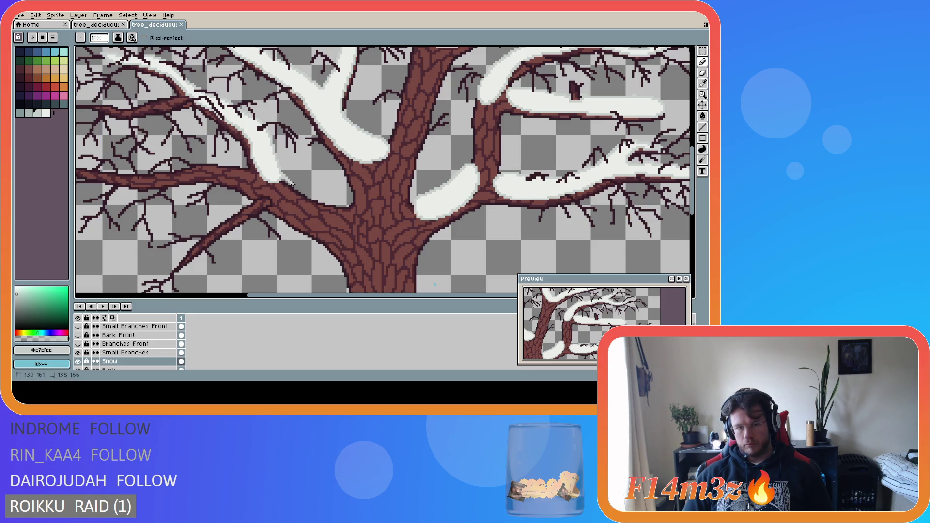
mouse_move(359, 207)
mouse_down()
mouse_move(349, 219)
mouse_move(318, 218)
mouse_move(258, 174)
mouse_up()
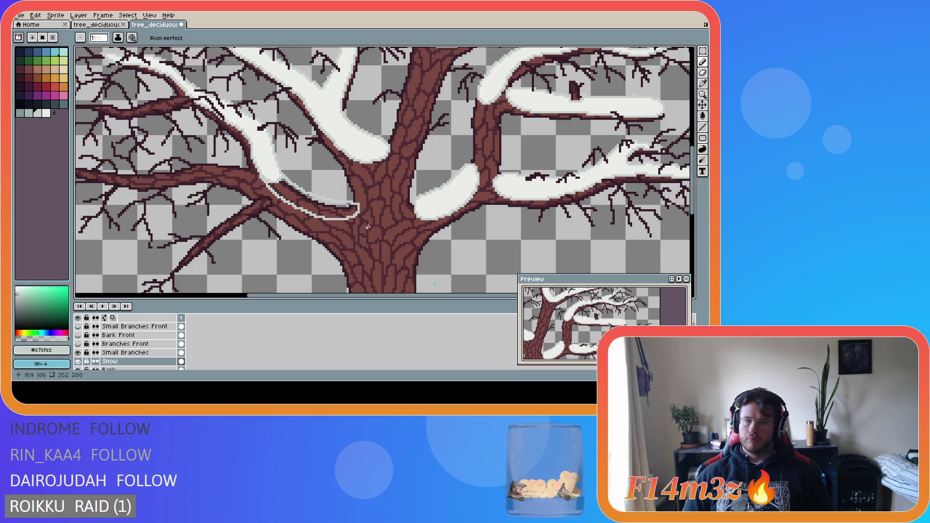
- Fill the outlined strip with #ebede9 snow white, then begin undoing the fill
key(e)
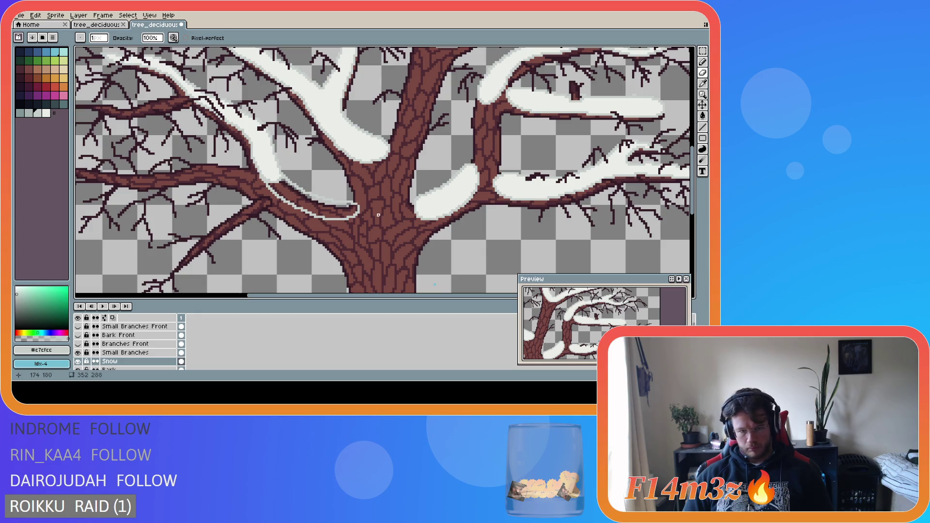
key(v)
key(e)
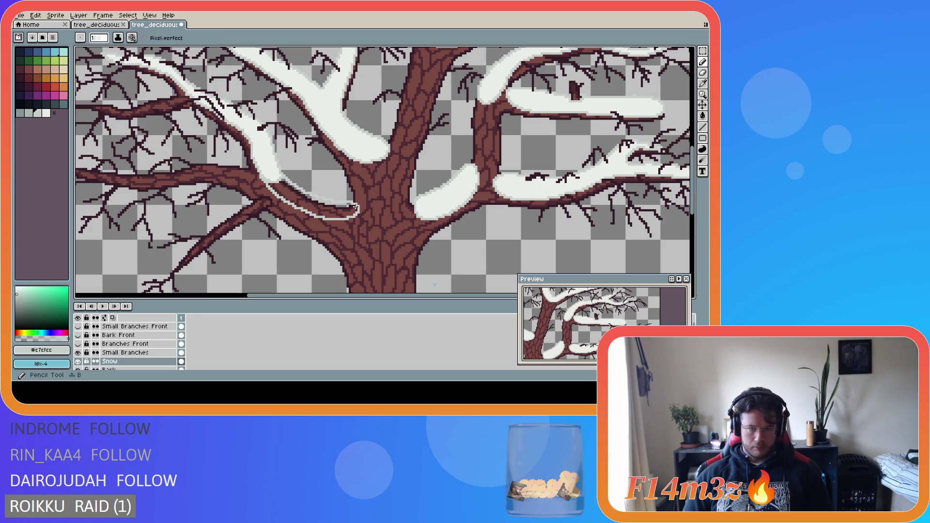
scroll(348, 203, up, 1)
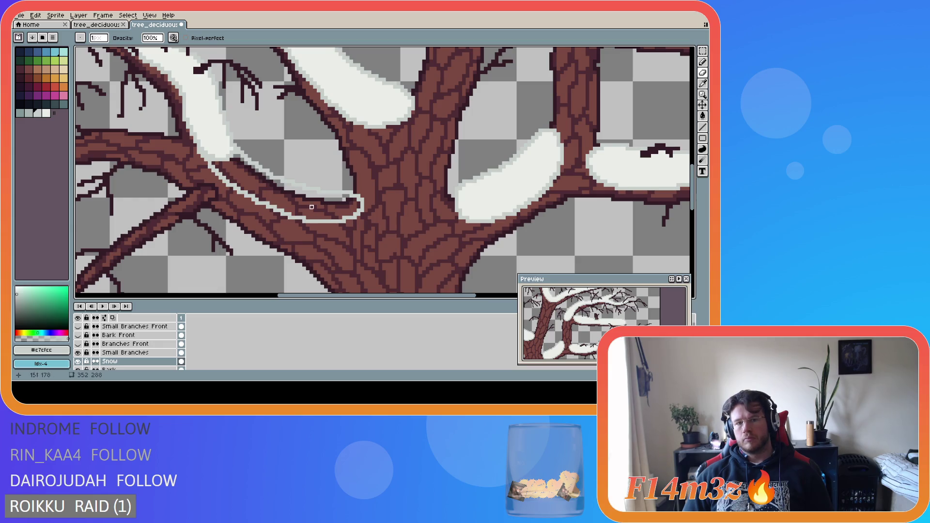
key(i)
click(226, 145)
key(g)
click(300, 211)
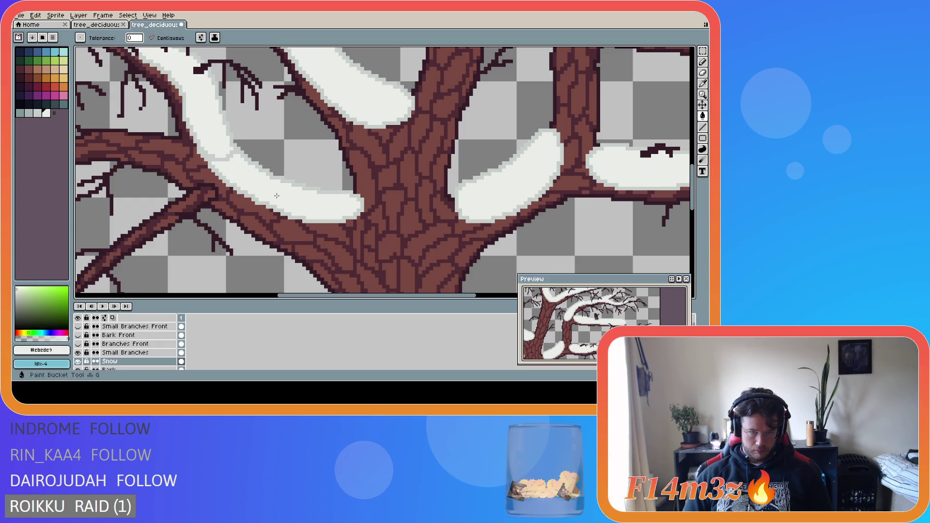
scroll(295, 214, down, 3)
scroll(295, 214, down, 3)
scroll(280, 205, up, 3)
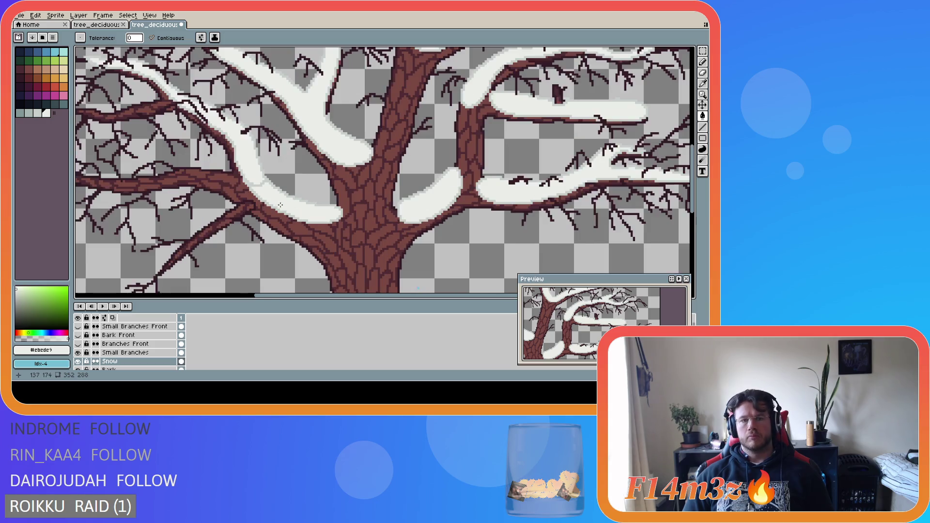
scroll(280, 205, down, 3)
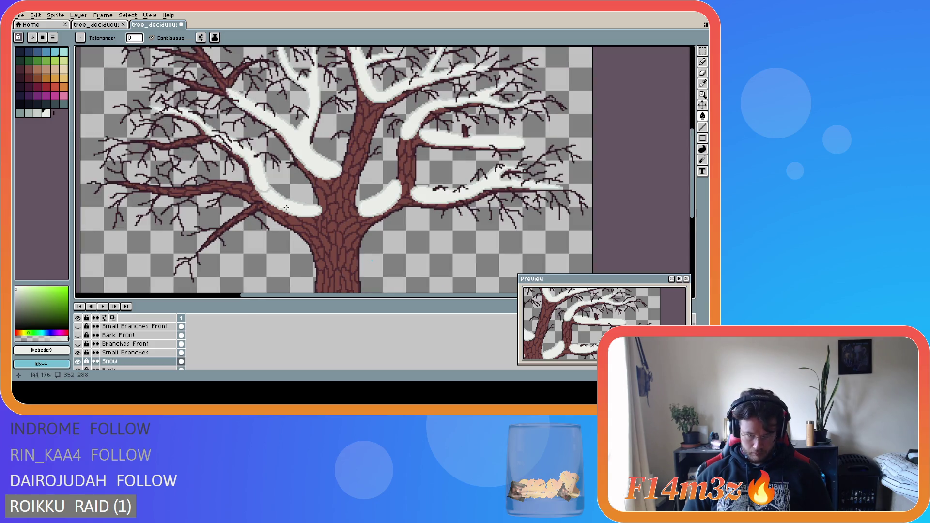
scroll(284, 206, up, 3)
key(ctrl)
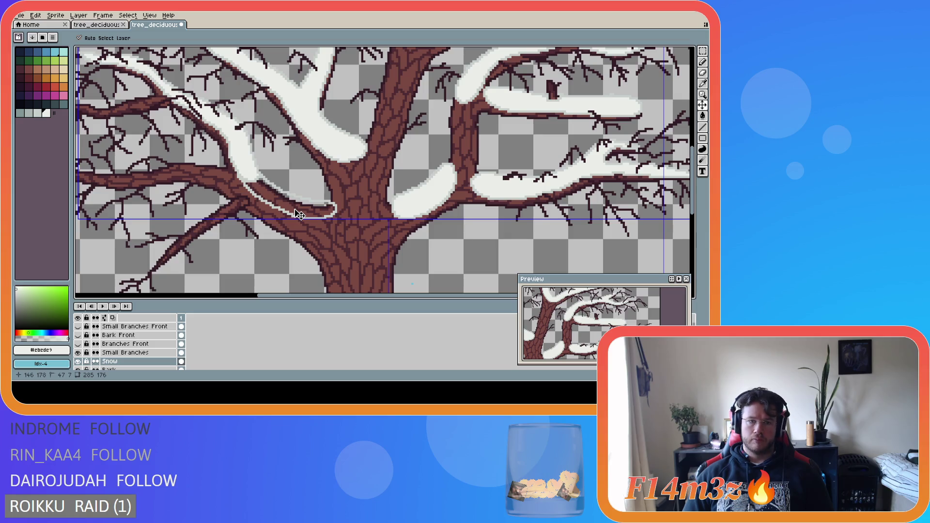
- Remove the old outline, deselect, and retrace a #c7cfcc snow outline along the branch
key(ctrl+z)
key(ctrl+d)
key(b)
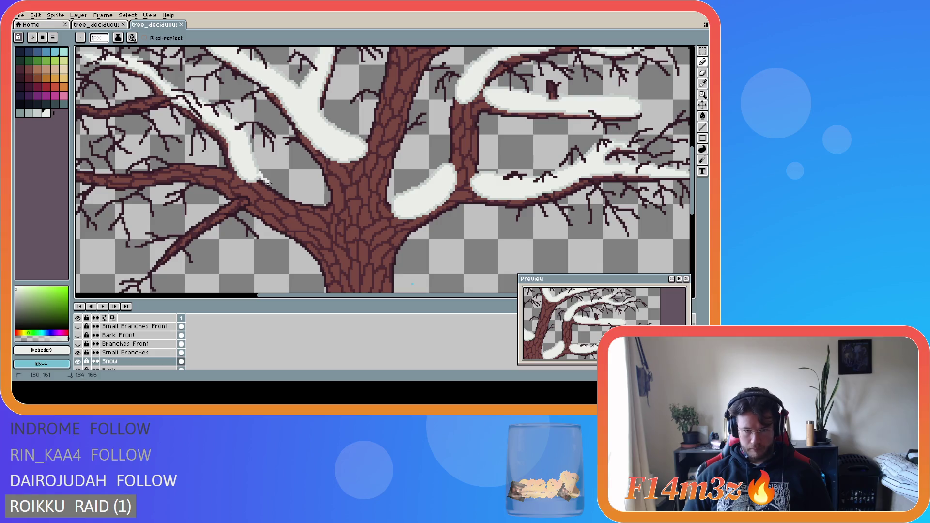
alt+click(259, 175)
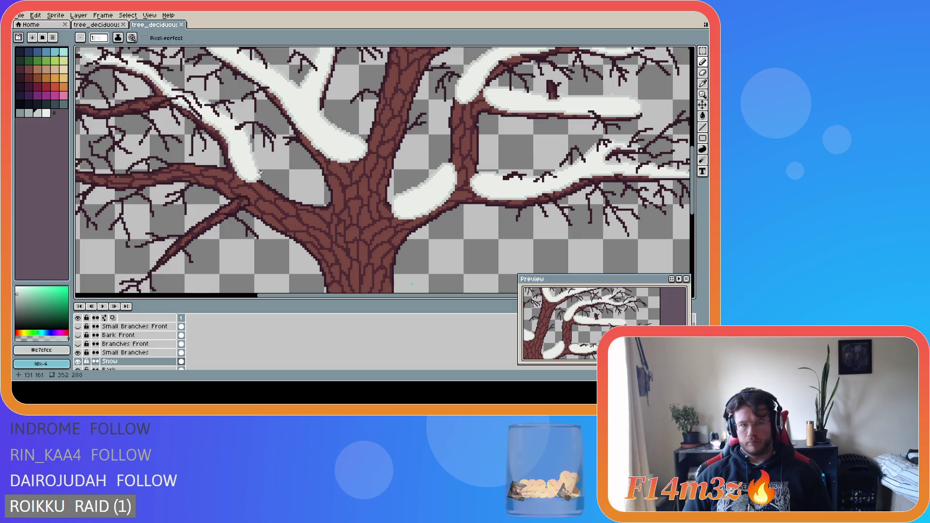
mouse_move(260, 174)
mouse_down()
mouse_move(334, 216)
mouse_move(293, 220)
mouse_move(265, 210)
mouse_move(240, 178)
mouse_up()
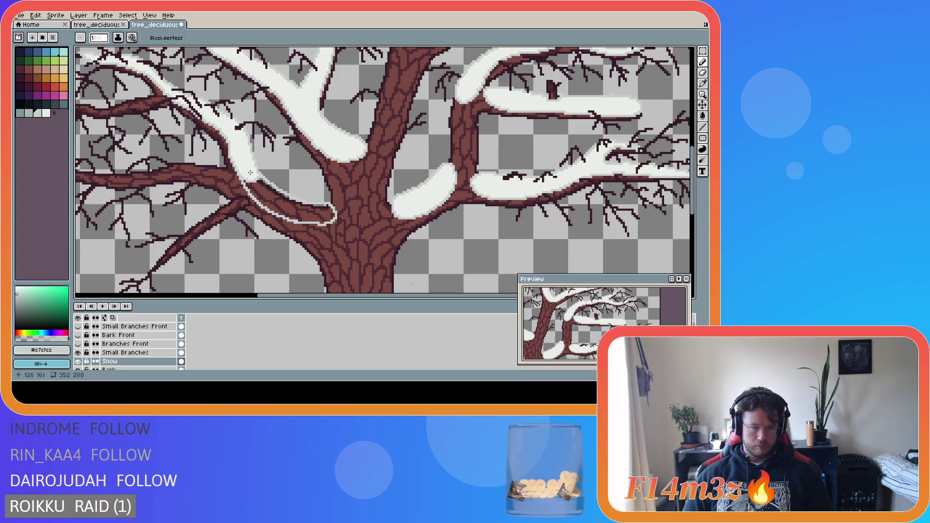
- Fill the new outline under the left branch with #ebede9 snow white
alt+click(252, 145)
key(g)
click(291, 202)
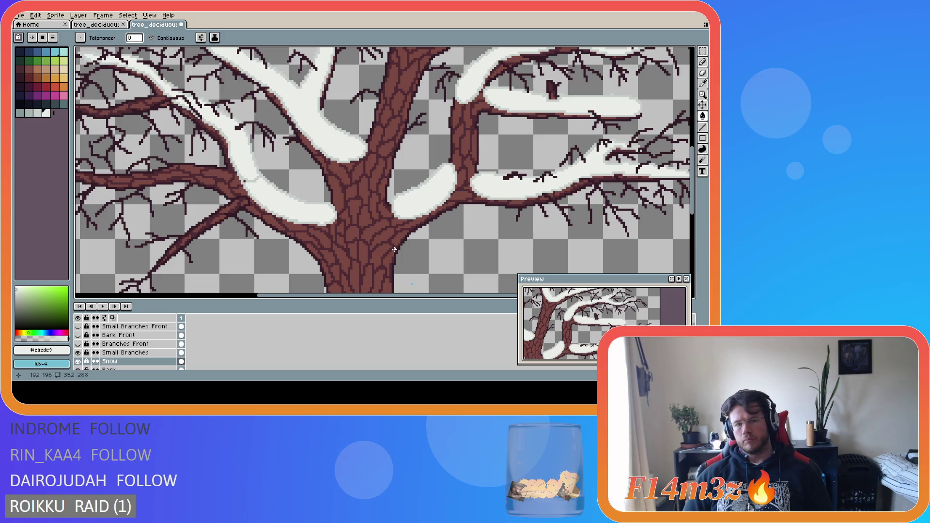
key(b)
- Add white snow pixels along the branch edge of the strip
alt+click(318, 223)
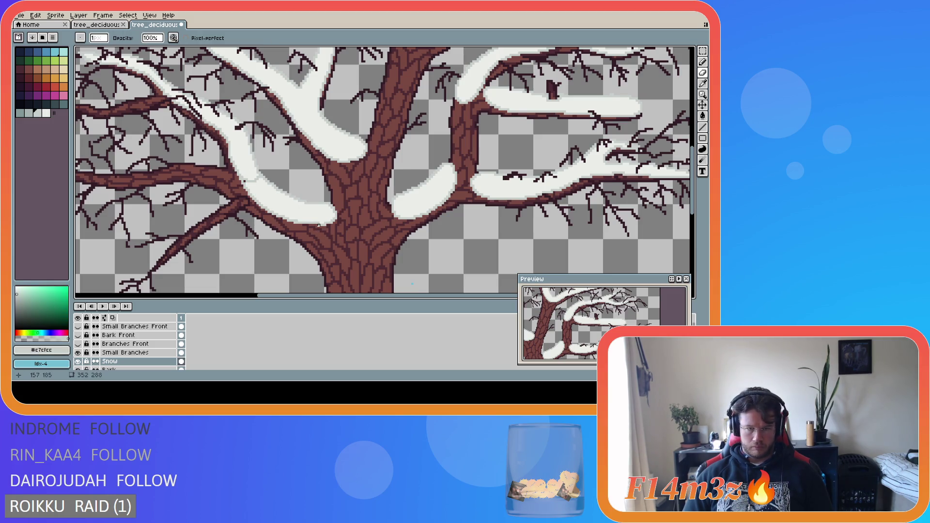
scroll(318, 225, up, 1)
key(g)
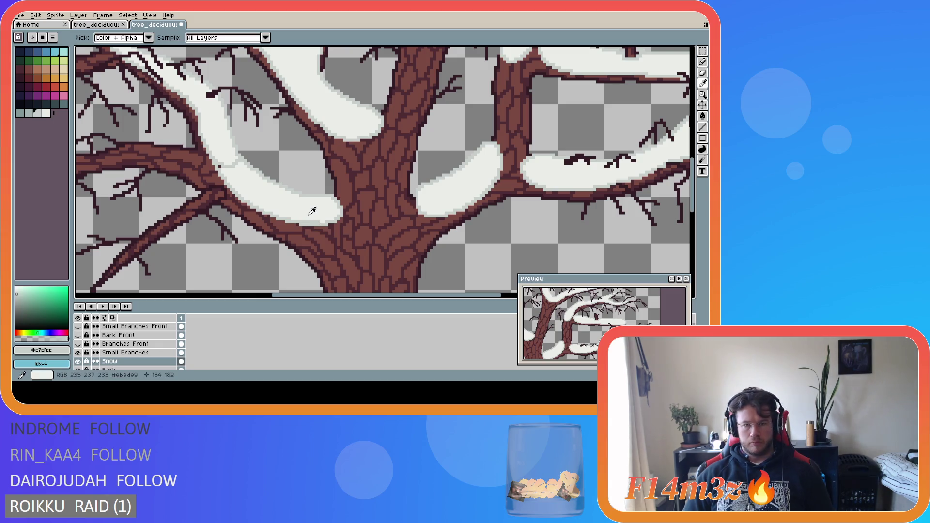
alt+click(306, 218)
key(e)
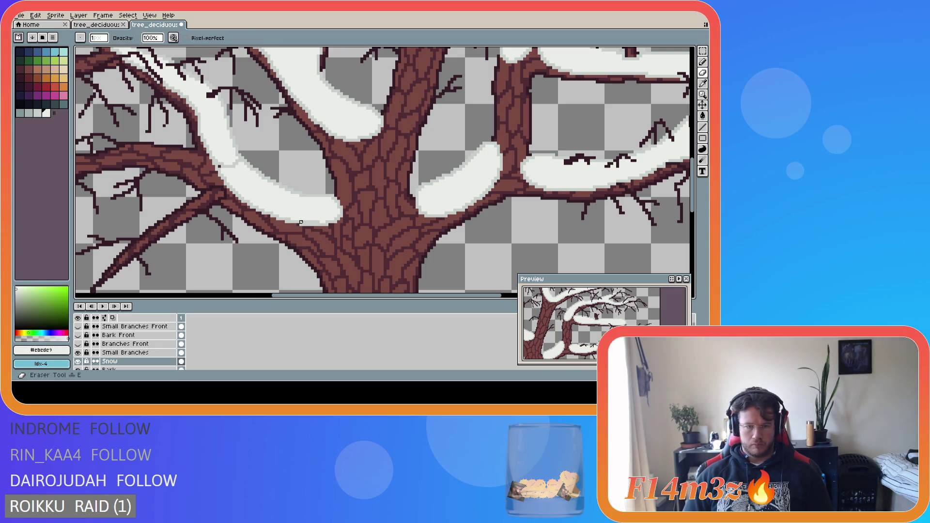
key(b)
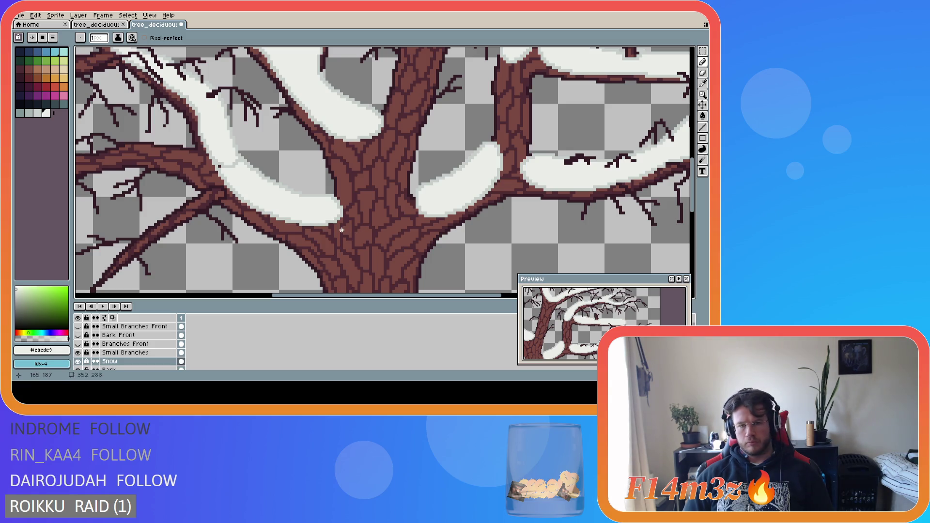
scroll(341, 230, down, 1)
scroll(249, 182, up, 1)
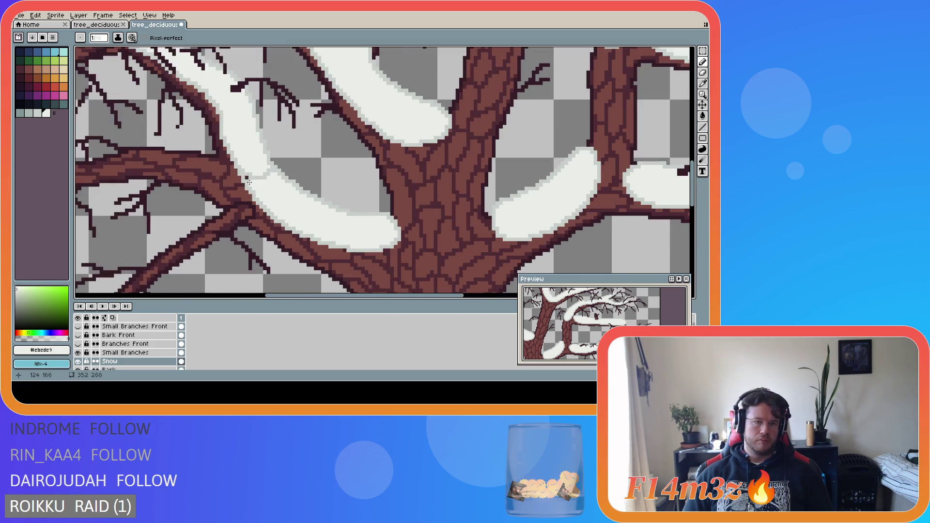
drag(247, 179, 266, 179)
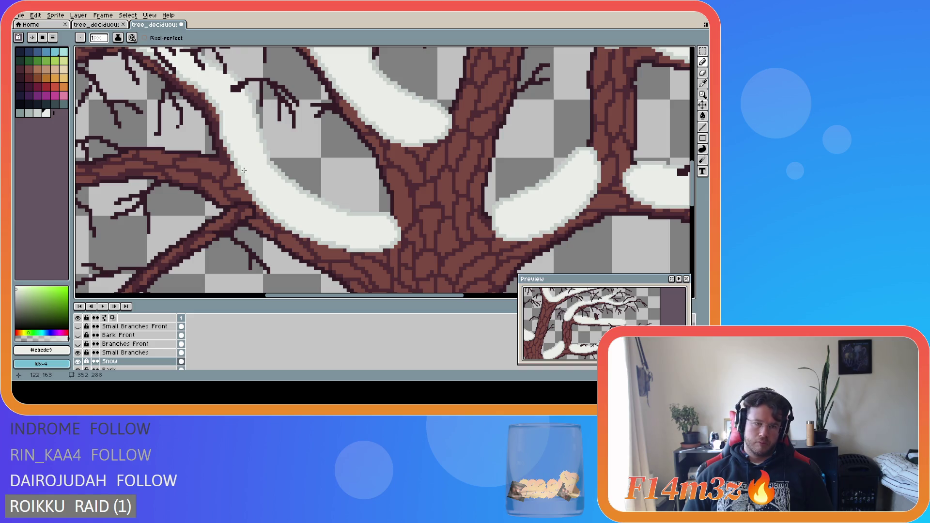
- Check the strip at different zooms and pick the #c7cfcc grey edge colour
scroll(336, 198, down, 3)
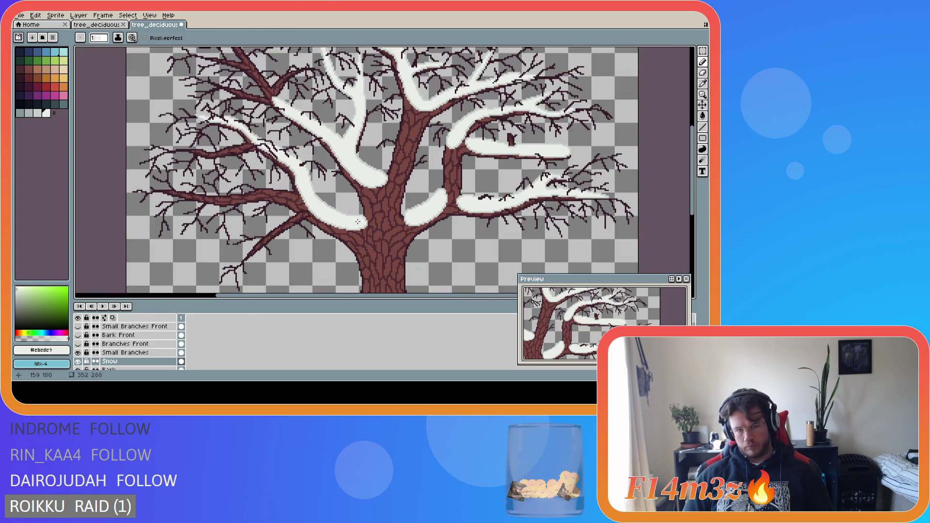
scroll(313, 220, up, 2)
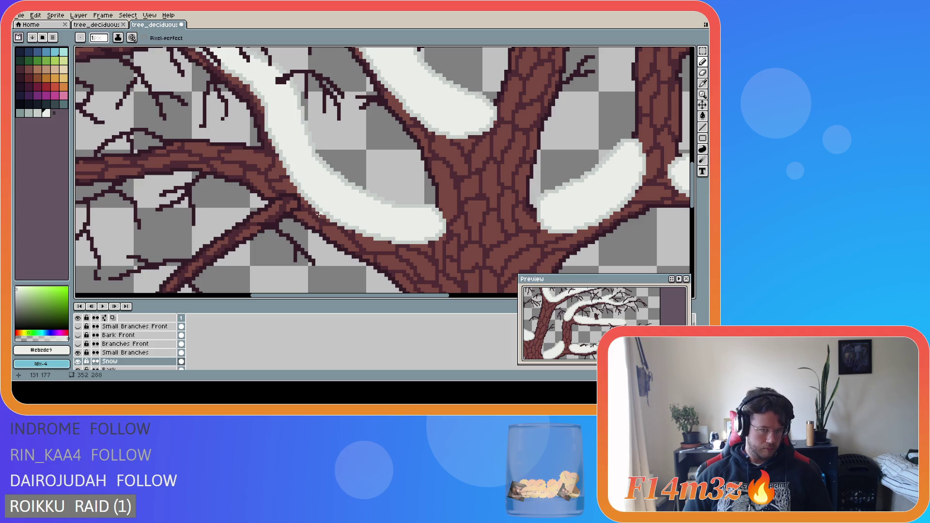
scroll(318, 215, down, 2)
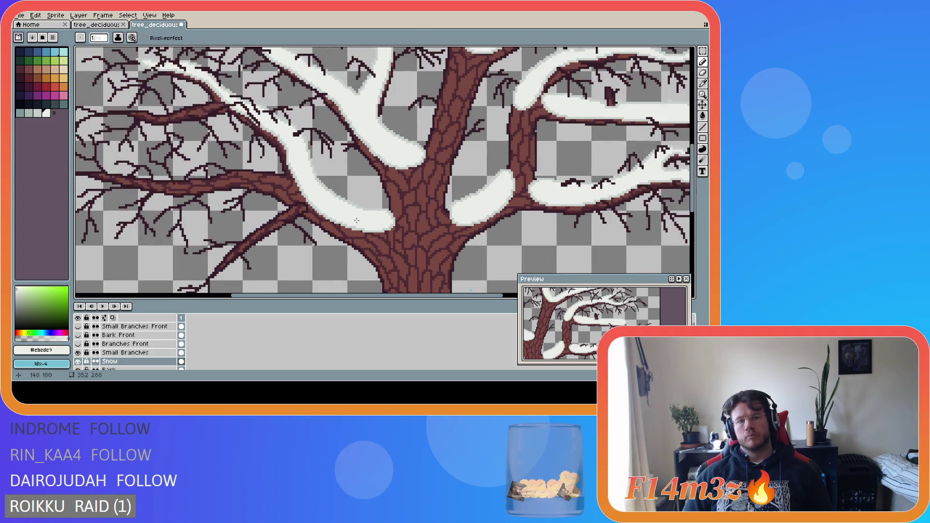
scroll(331, 218, up, 2)
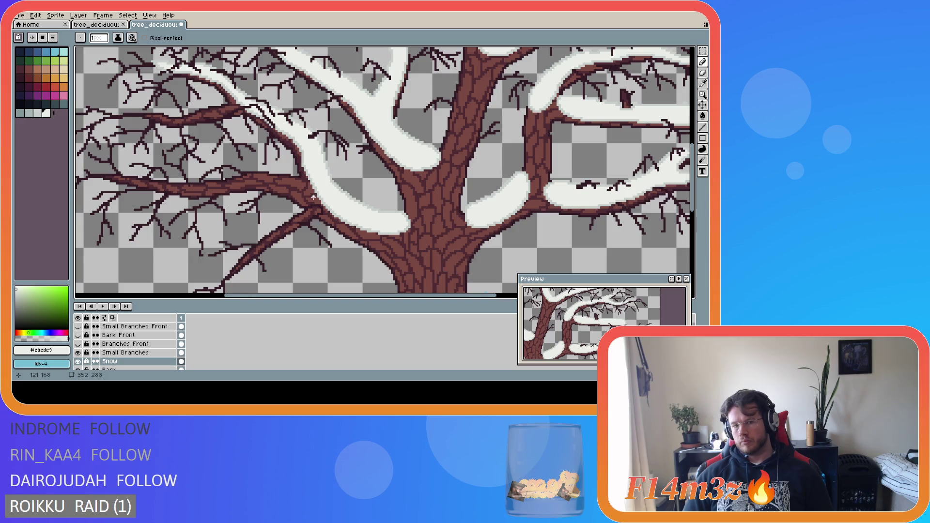
key(i)
click(324, 195)
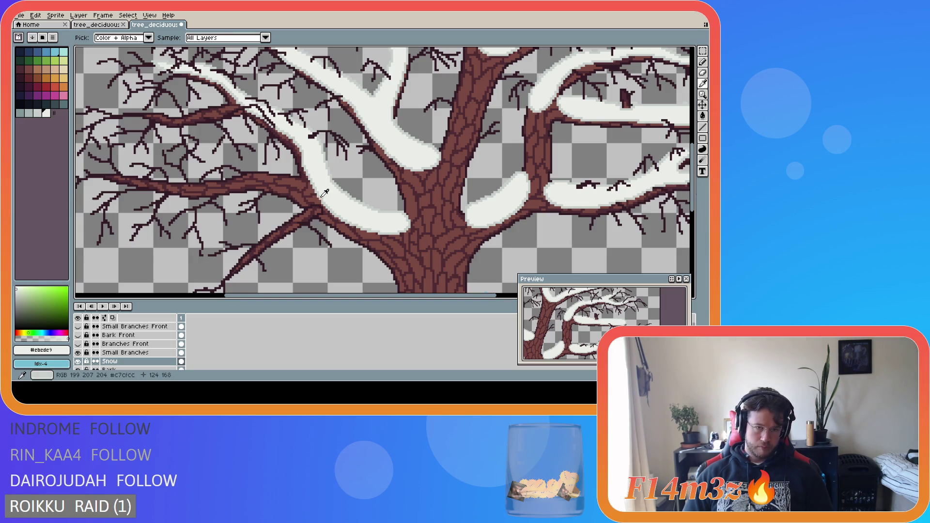
key(b)
scroll(410, 237, down, 4)
scroll(410, 237, up, 1)
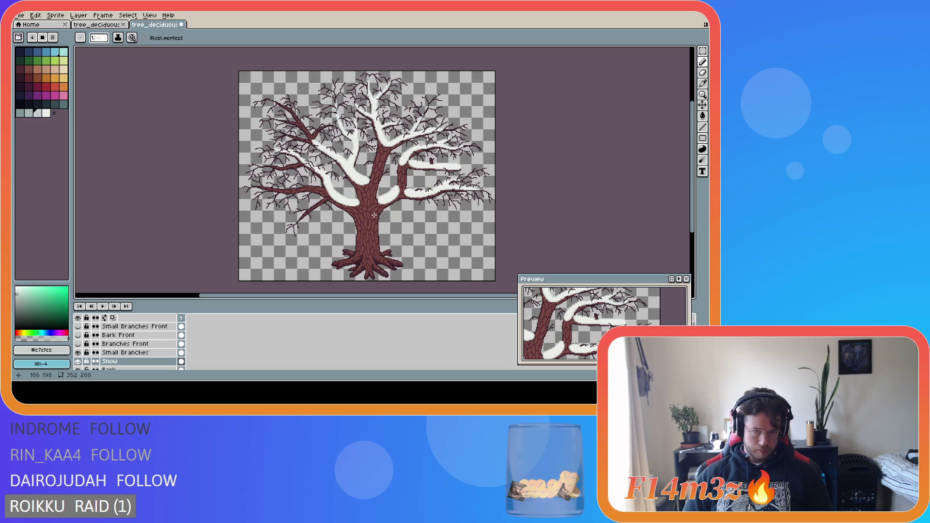
- Outline a snow extension left of the trunk clump and fill it with #ebede9 white
scroll(379, 204, up, 2)
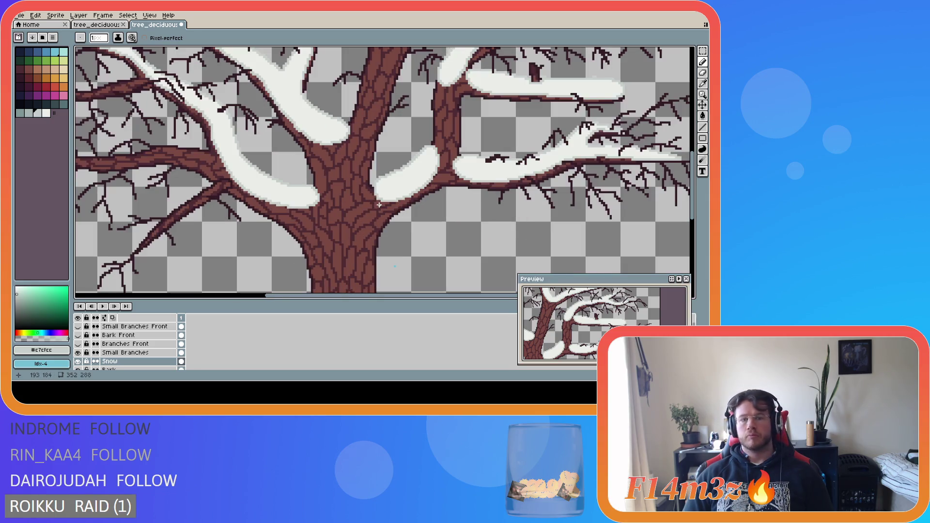
scroll(383, 180, up, 1)
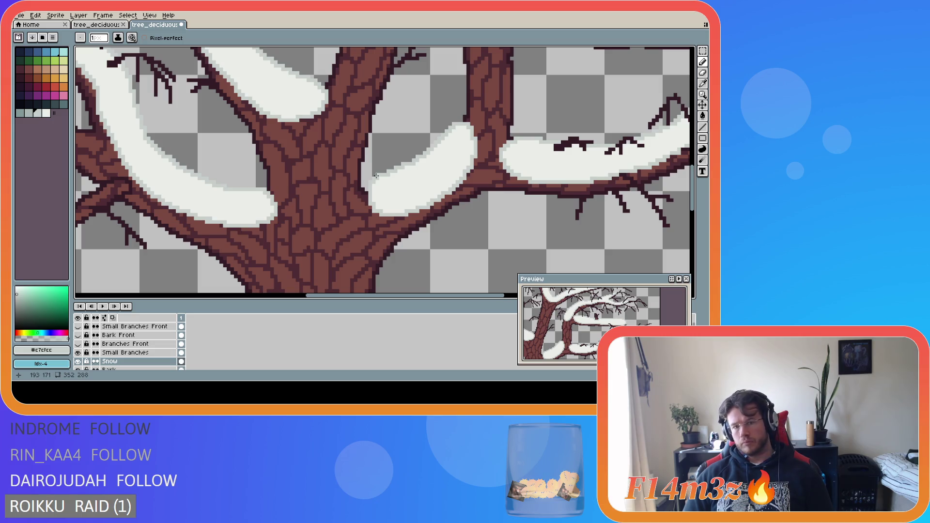
mouse_move(376, 176)
mouse_down()
mouse_move(356, 185)
mouse_move(369, 213)
mouse_up()
alt+click(380, 196)
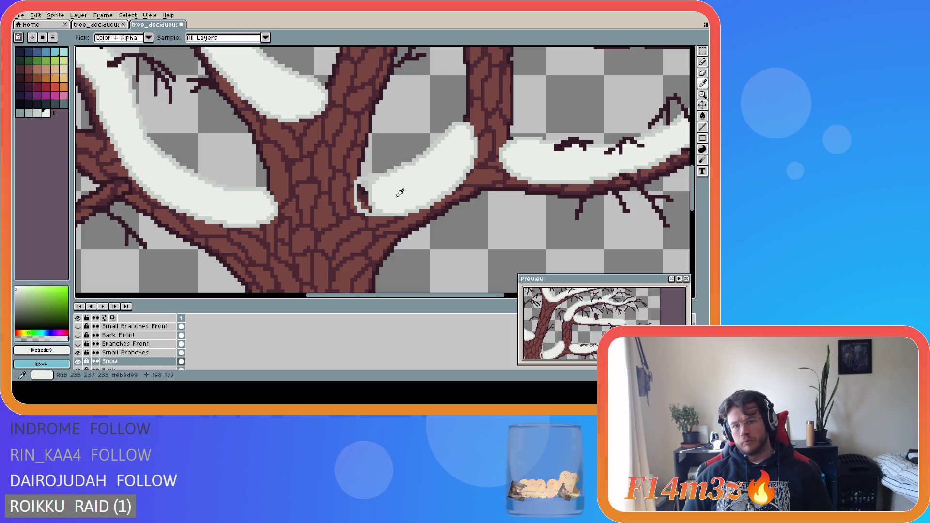
key(g)
click(363, 194)
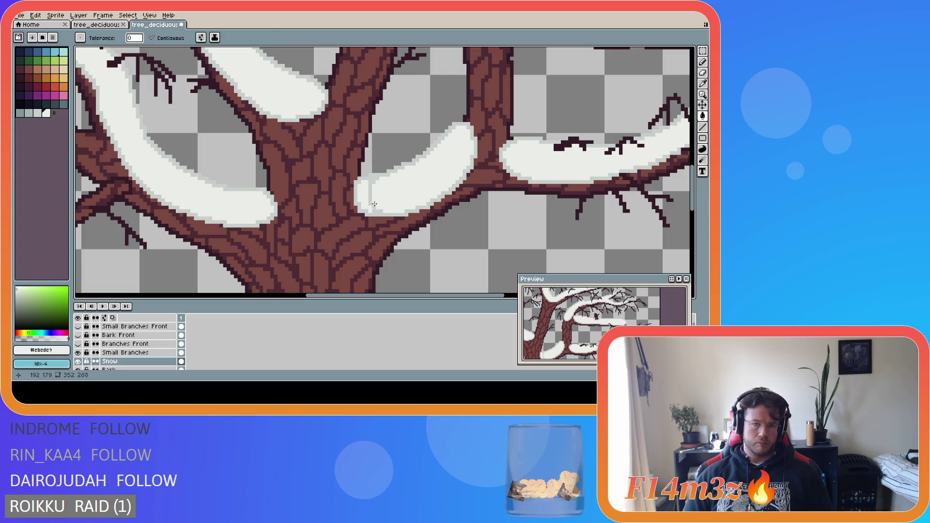
key(b)
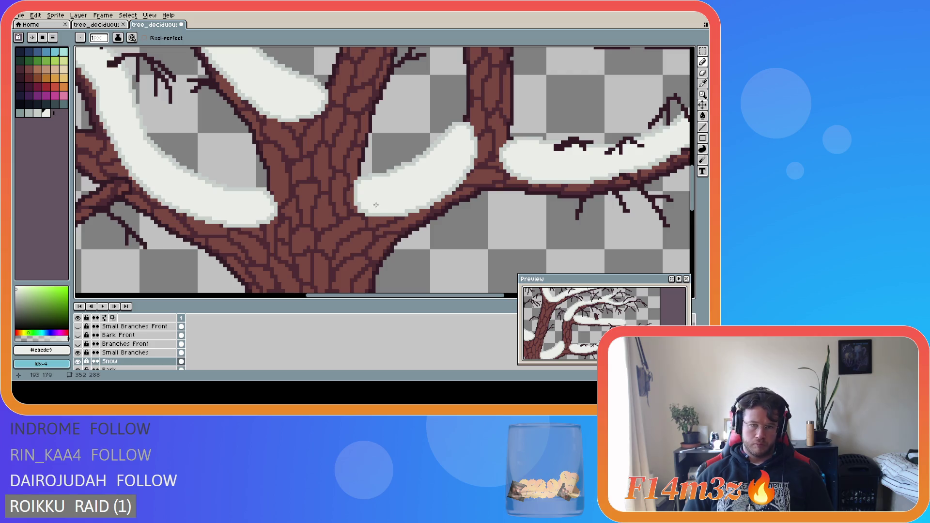
- Pick the pale grey #c7cfcc edge colour and save tree_deciduous_large_winter.ase
scroll(352, 230, down, 3)
scroll(356, 218, up, 3)
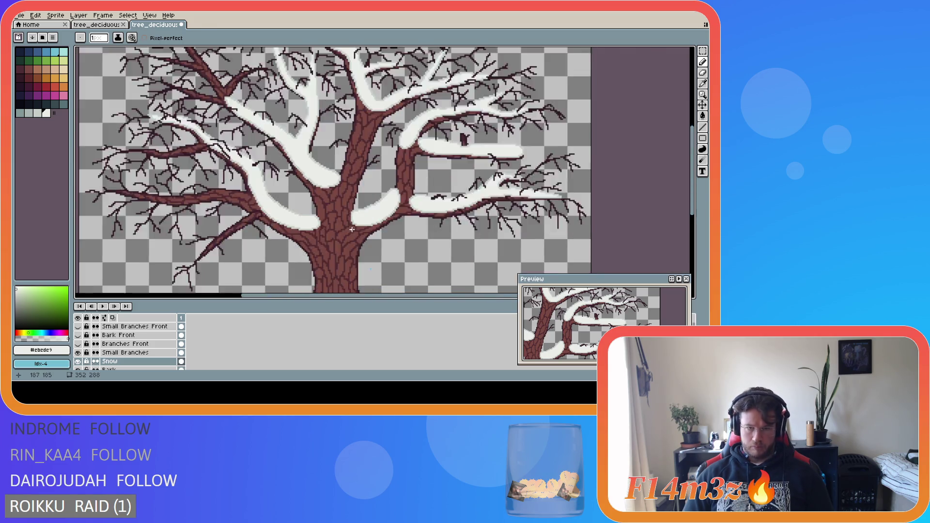
alt+click(381, 215)
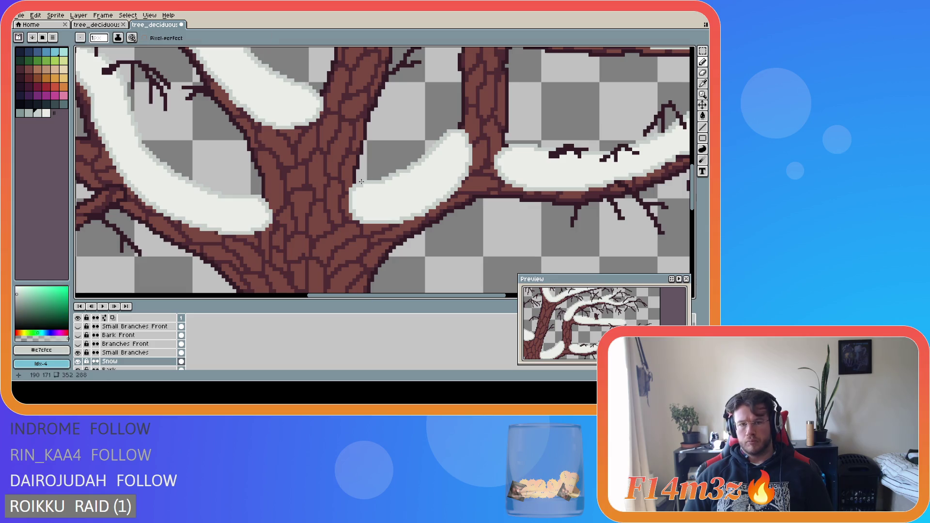
scroll(376, 237, down, 3)
key(ctrl+s)
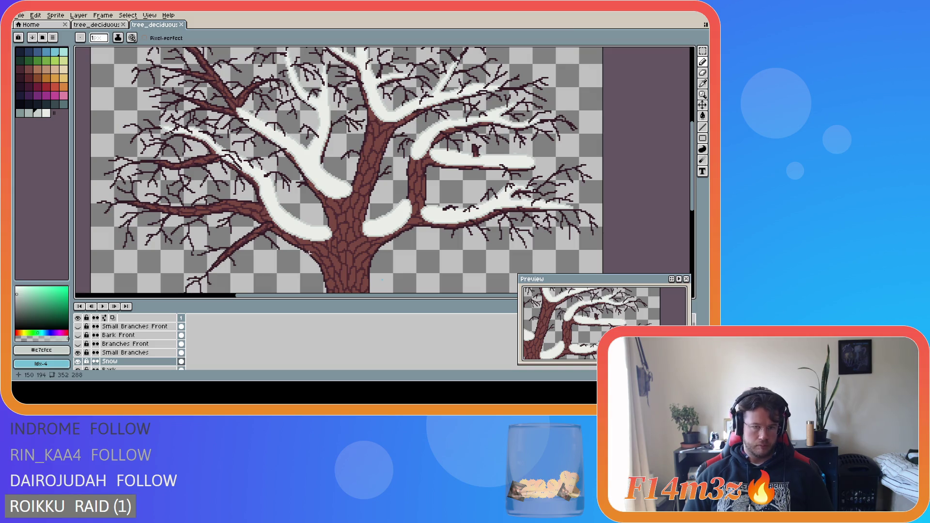
- Touch up the lower edge of the snow clump beside the trunk with pale grey and snow-white pixels
scroll(339, 259, down, 3)
scroll(345, 264, up, 2)
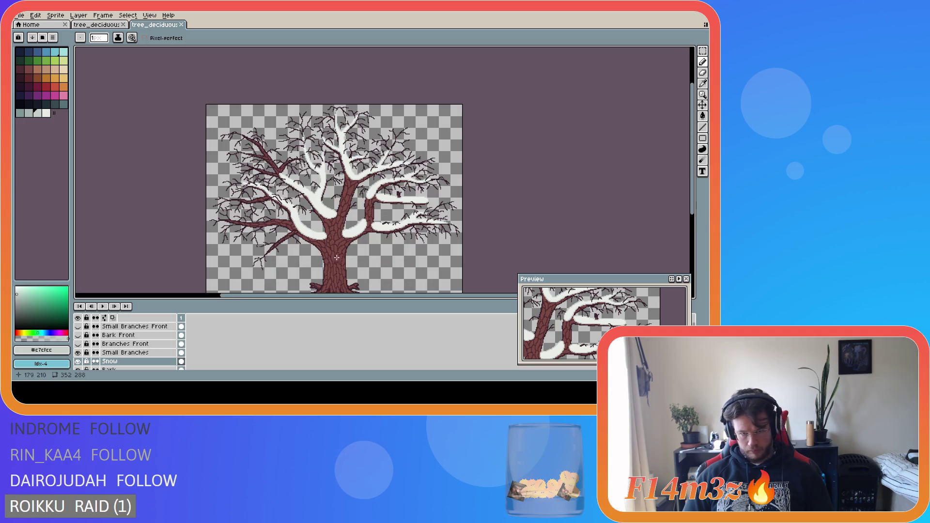
scroll(339, 250, up, 2)
scroll(338, 250, up, 1)
scroll(344, 223, up, 1)
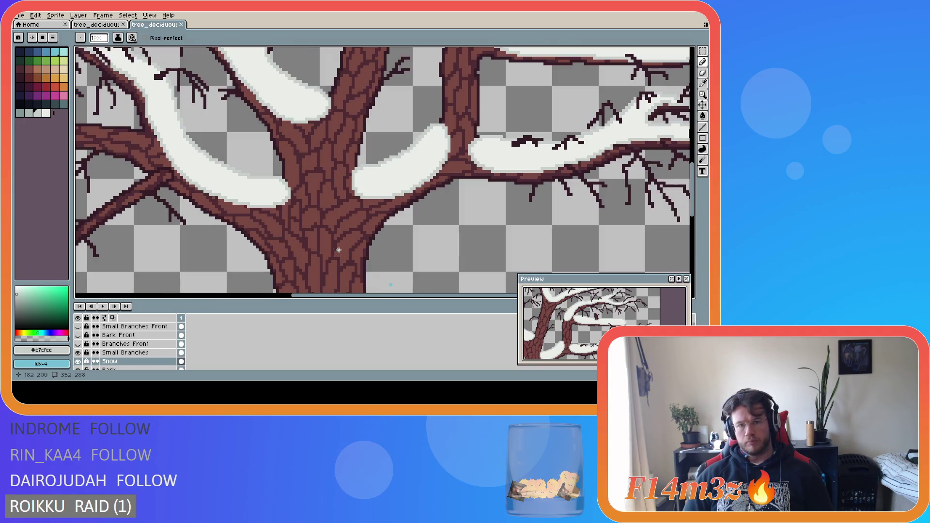
key(i)
key(b)
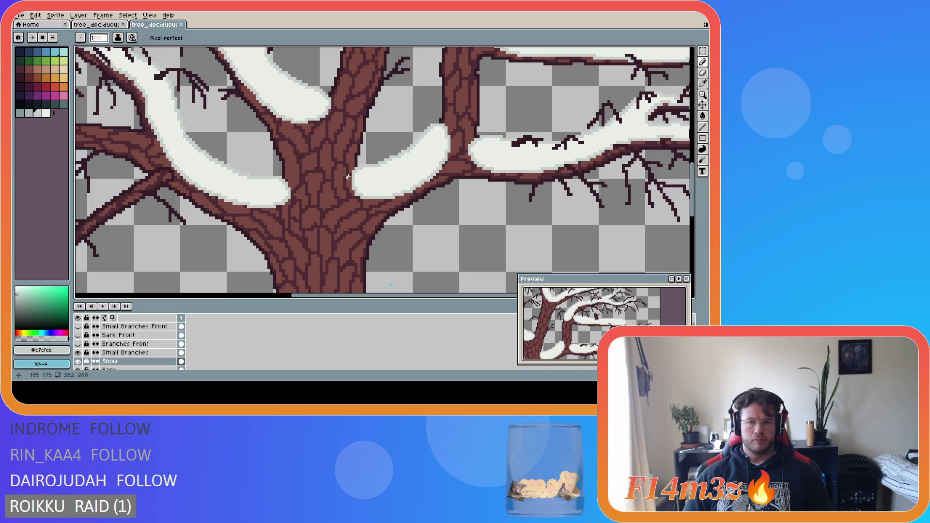
click(349, 179)
drag(356, 188, 362, 194)
alt+click(379, 193)
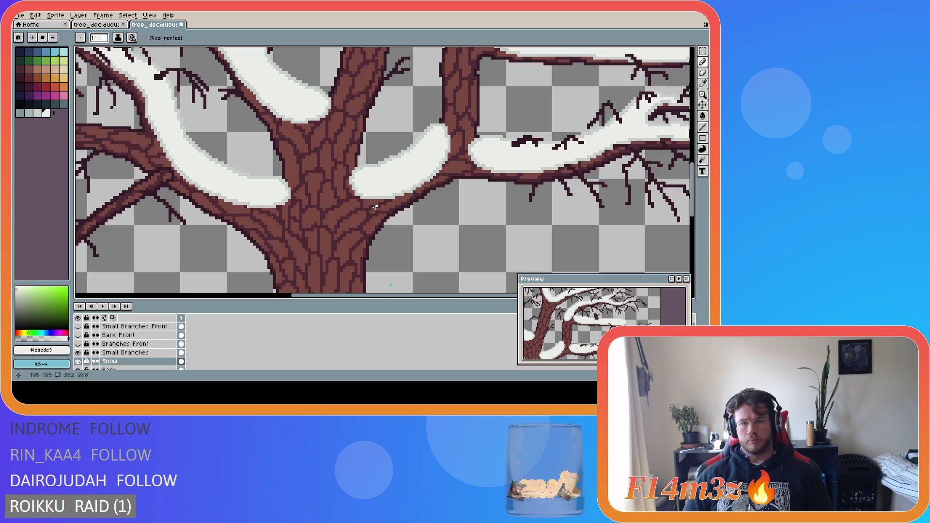
alt+click(355, 180)
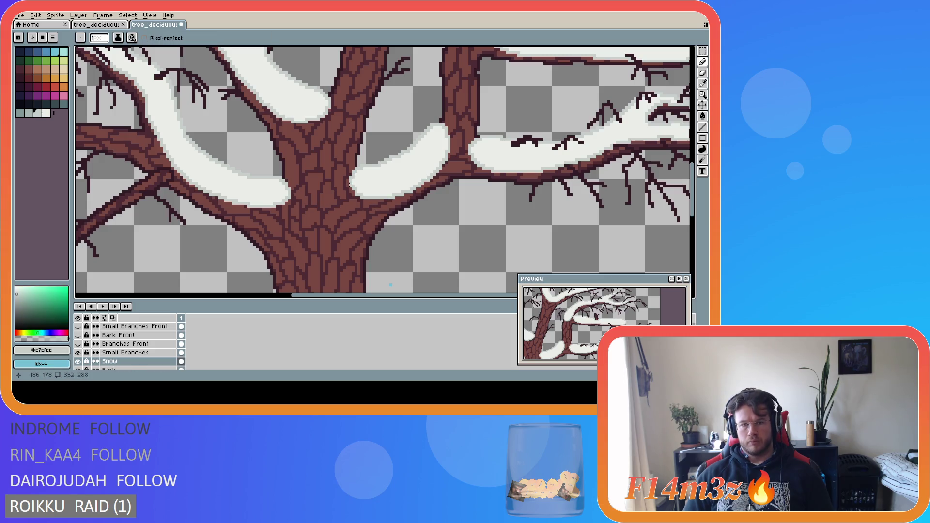
scroll(365, 194, down, 1)
scroll(360, 208, up, 2)
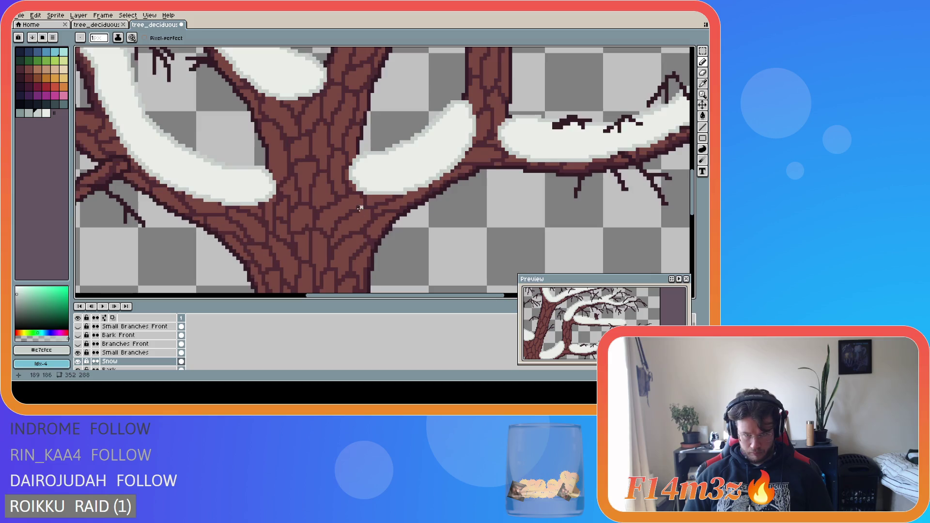
alt+click(356, 184)
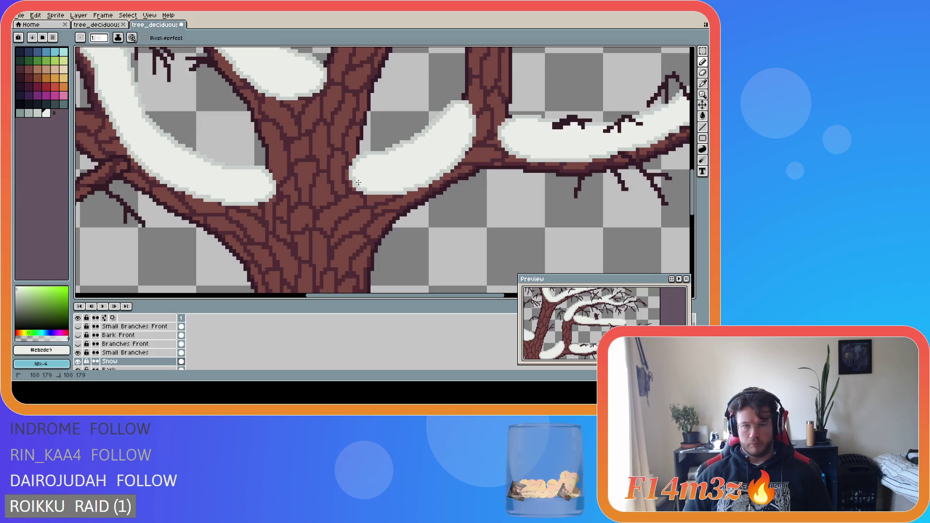
- Save tree_deciduous_large_winter.ase
scroll(383, 248, down, 1)
scroll(382, 248, down, 2)
key(ctrl+s)
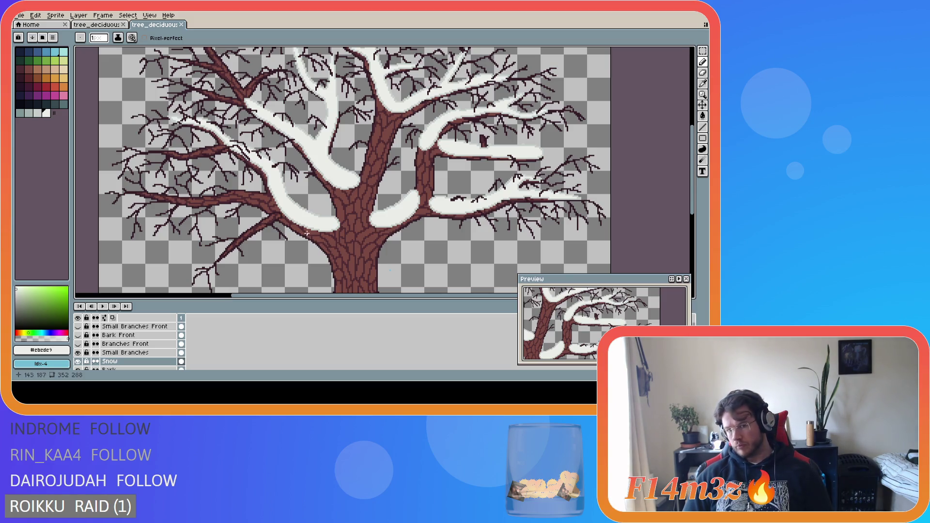
key(ctrl+s)
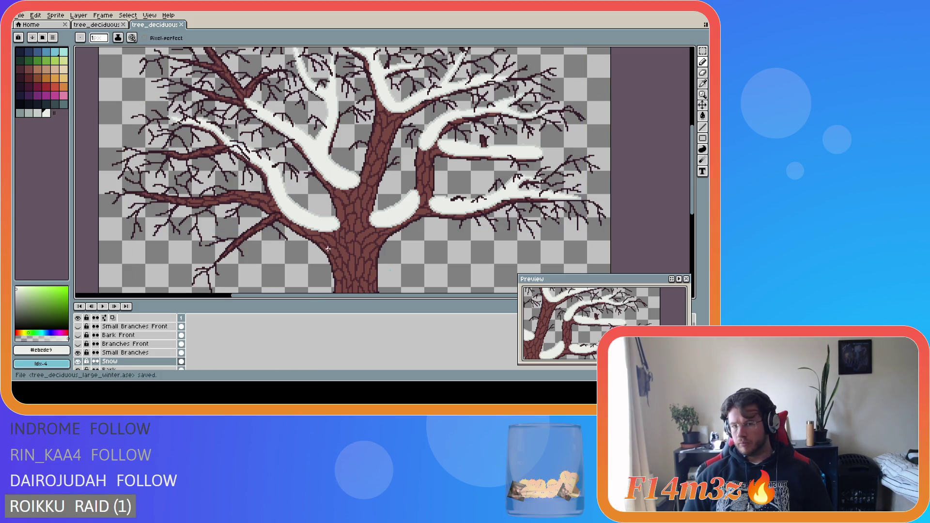
- Eyedrop pale grey #c7cfcc and pencil a thin outline along the long lower-left branch toward the trunk
scroll(328, 249, down, 2)
scroll(296, 226, up, 3)
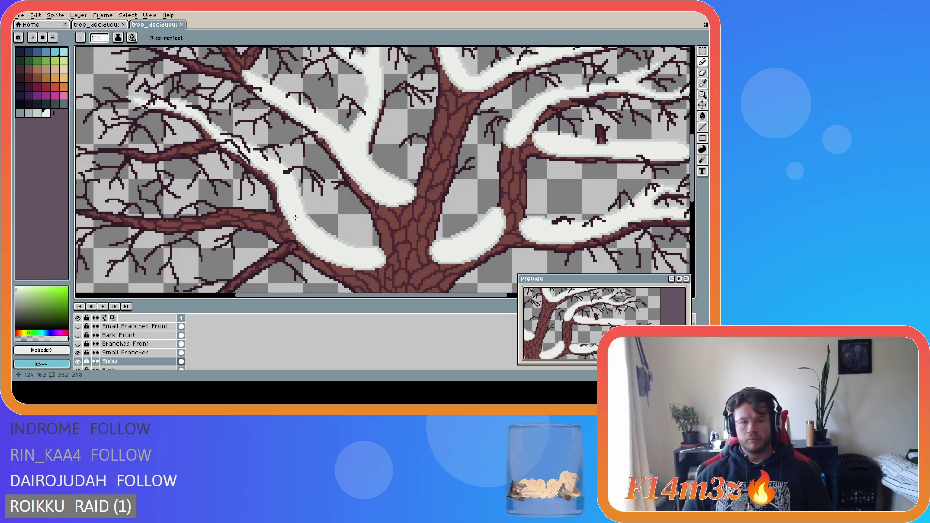
key(i)
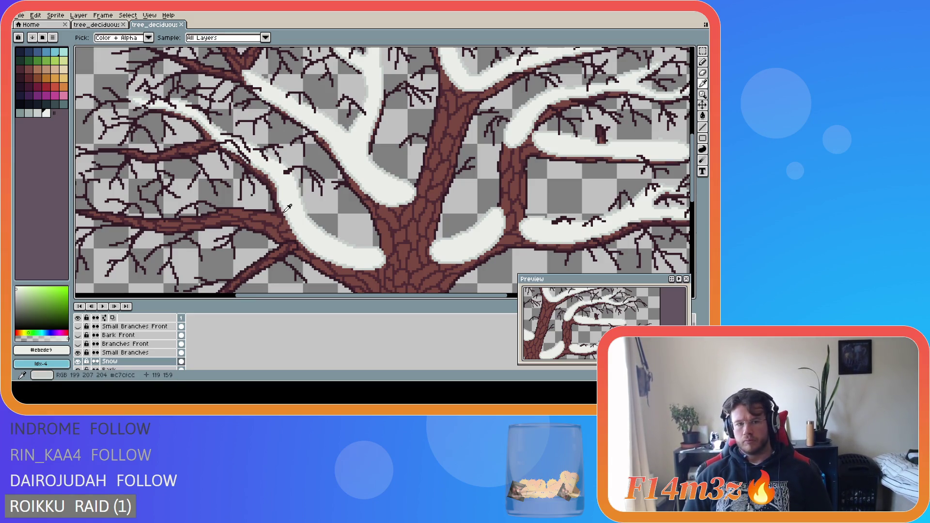
click(289, 209)
key(b)
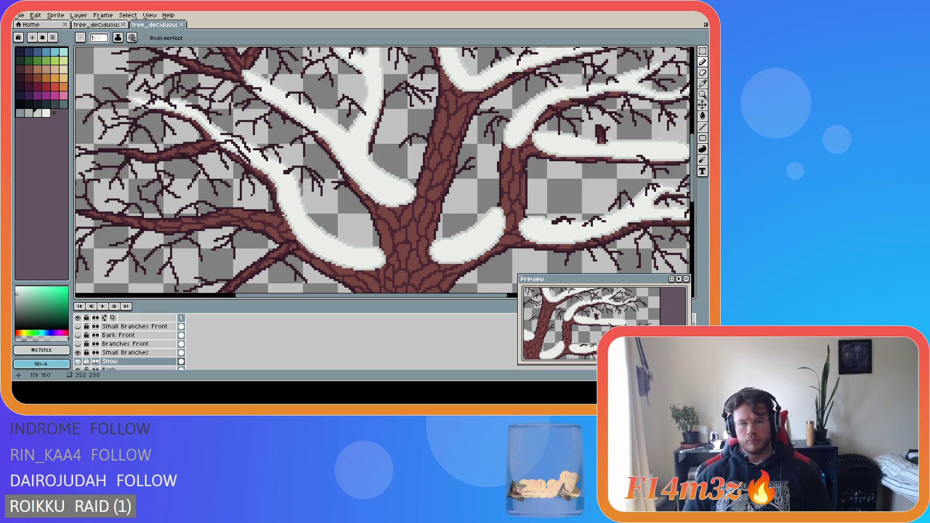
drag(294, 294, 258, 295)
scroll(362, 180, down, 3)
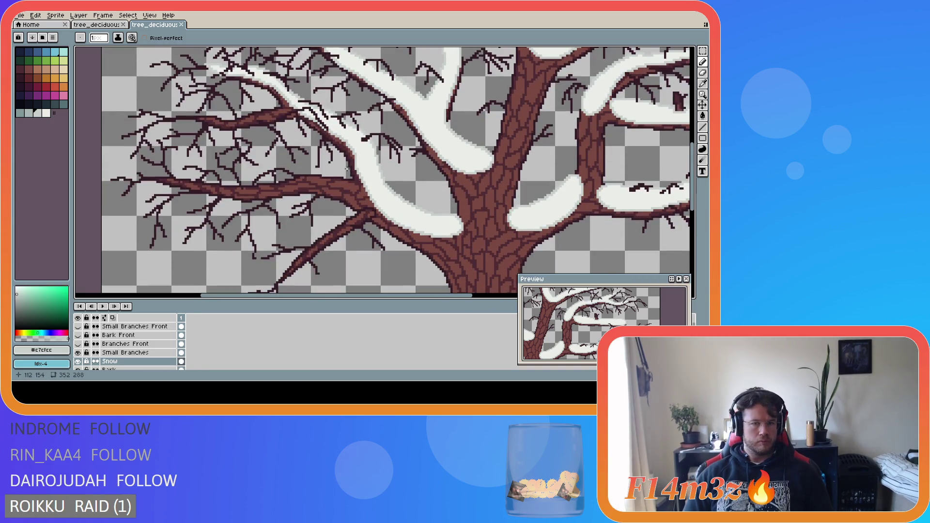
mouse_move(363, 180)
mouse_down()
mouse_move(141, 176)
mouse_move(233, 192)
mouse_move(326, 188)
mouse_move(354, 200)
mouse_up()
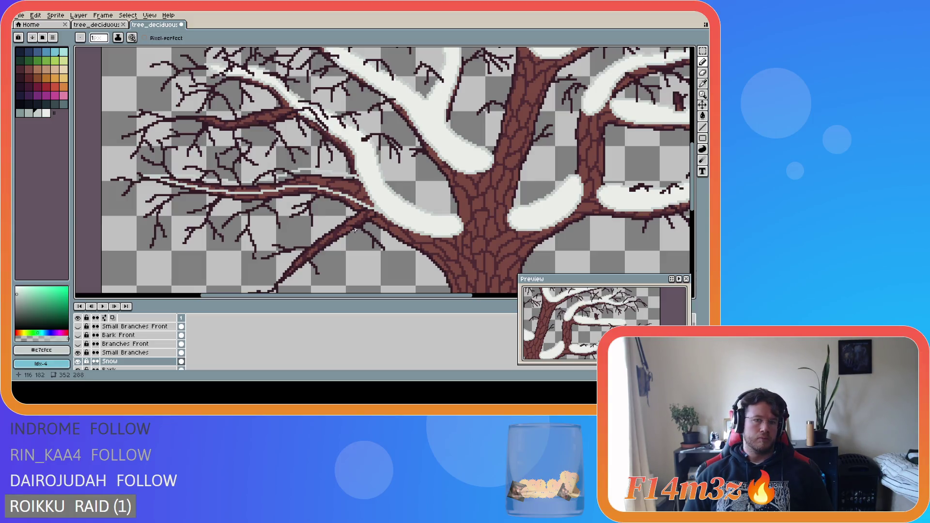
alt+click(379, 203)
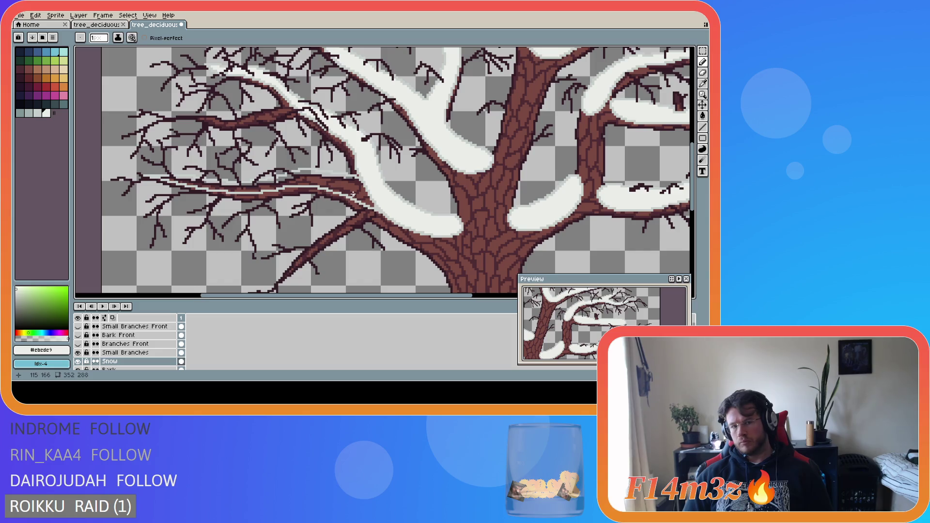
- Bucket-fill the outlined lower-left branch streak with snow white #ebede9 and pencil small edge fixes
key(g)
click(352, 190)
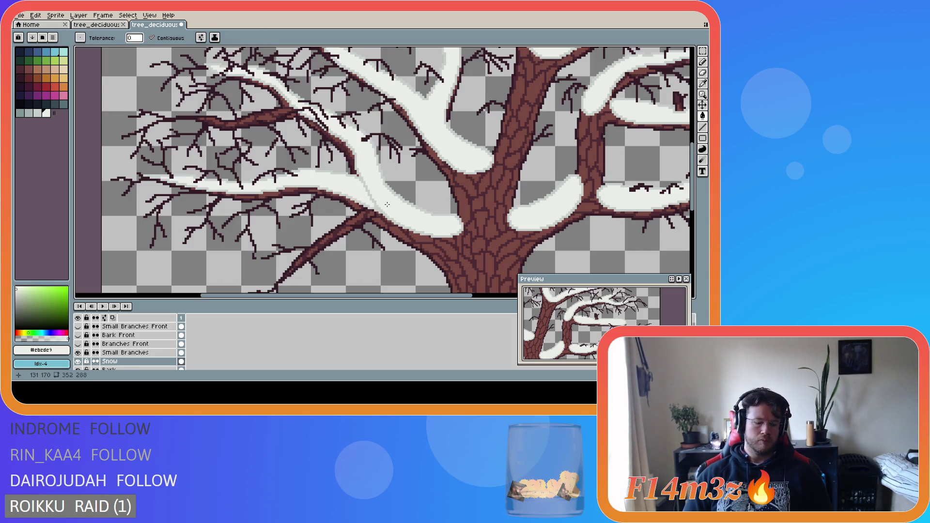
key(b)
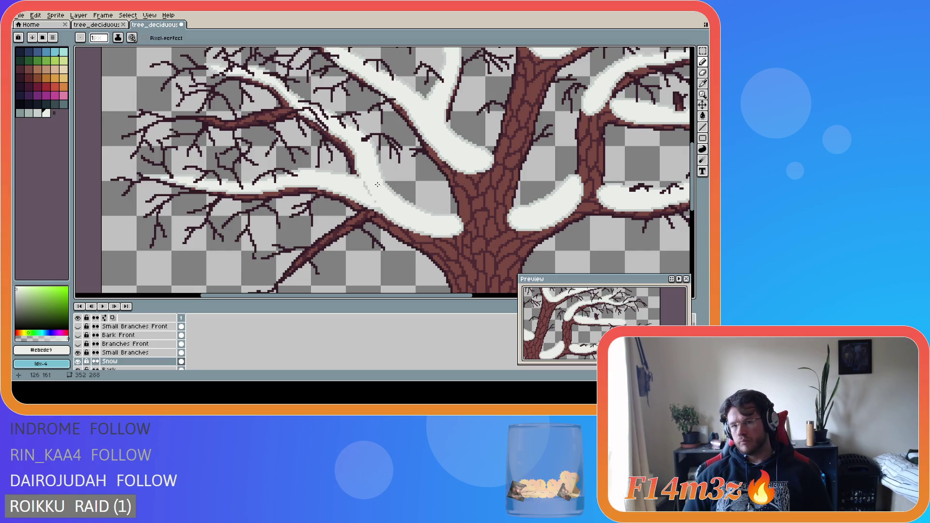
click(366, 185)
drag(377, 202, 377, 202)
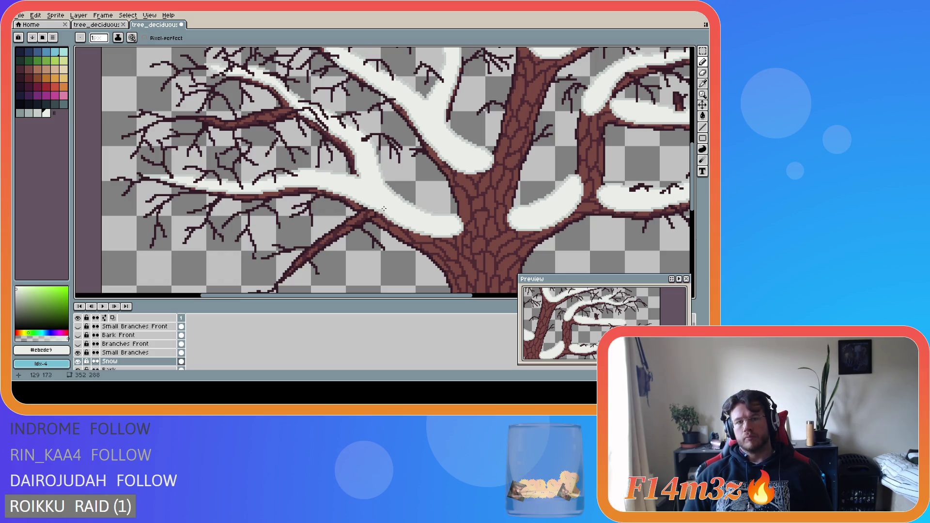
scroll(390, 212, up, 1)
click(379, 209)
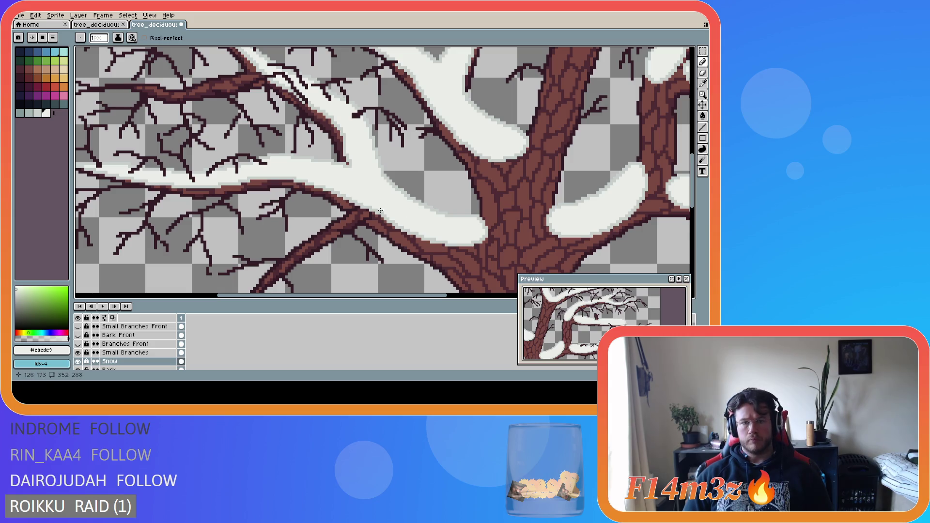
scroll(381, 210, down, 3)
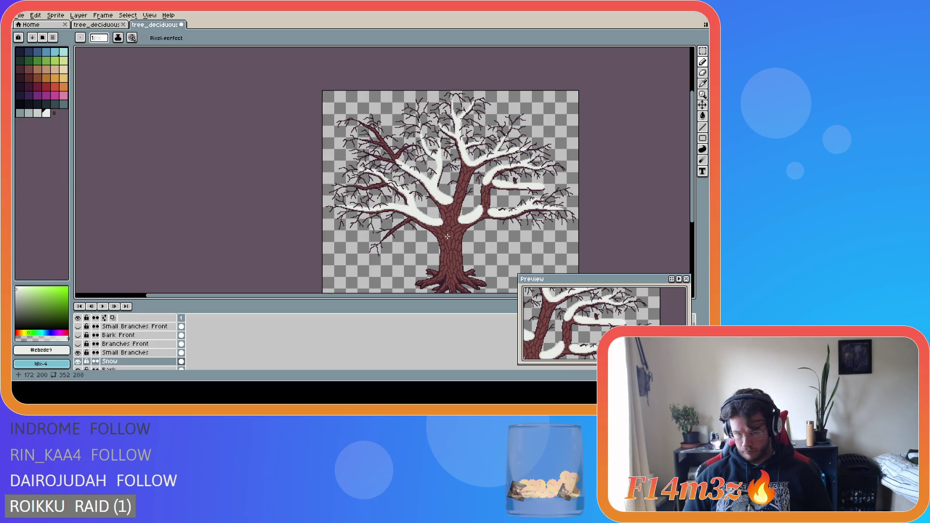
- Paint light grey #c7cfcc snow-edge pixels along the left branch and save the file
scroll(439, 230, up, 2)
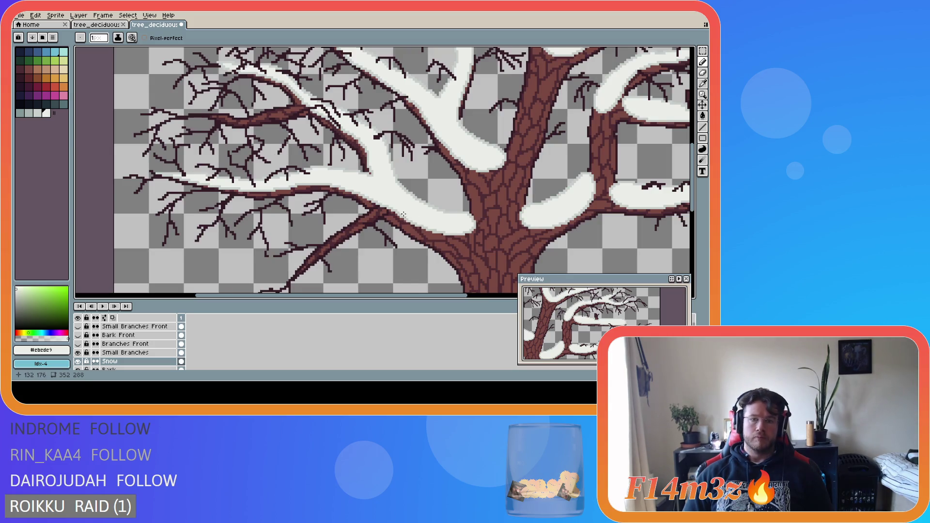
scroll(421, 219, up, 1)
scroll(400, 212, up, 1)
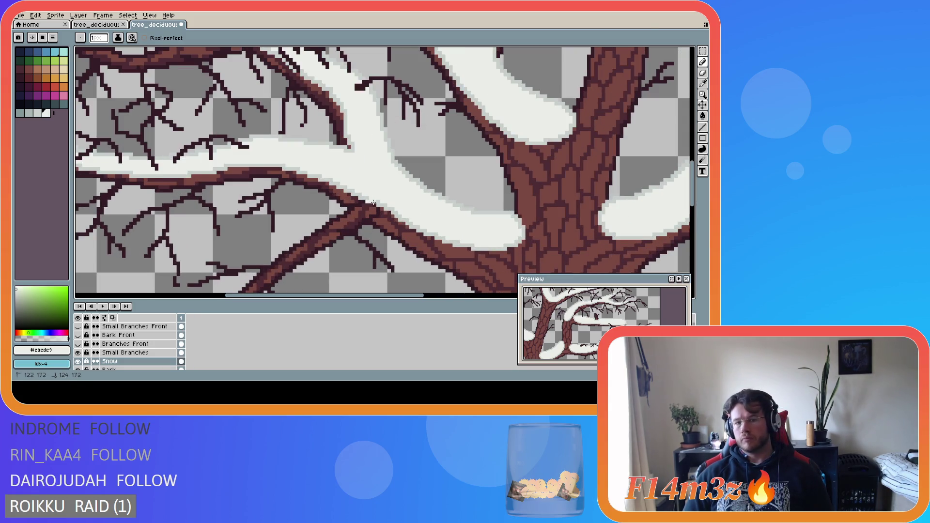
key(e)
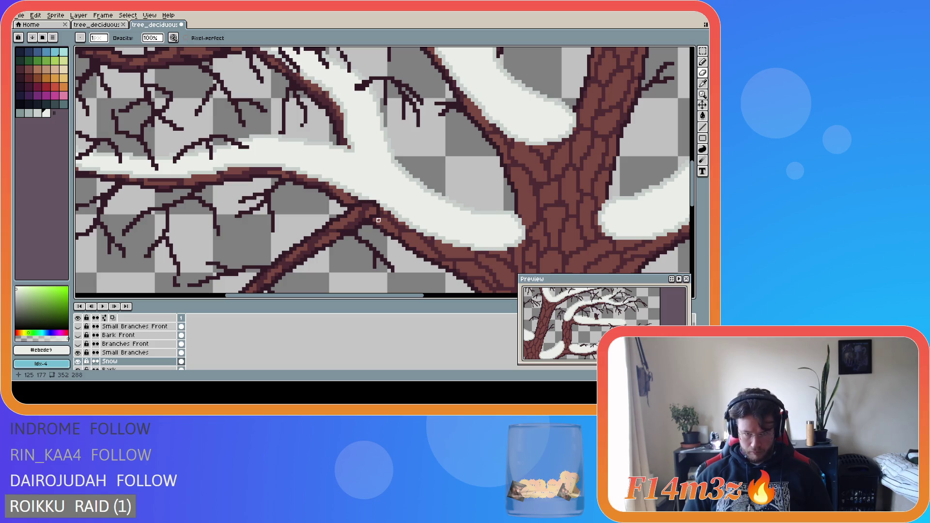
key(b)
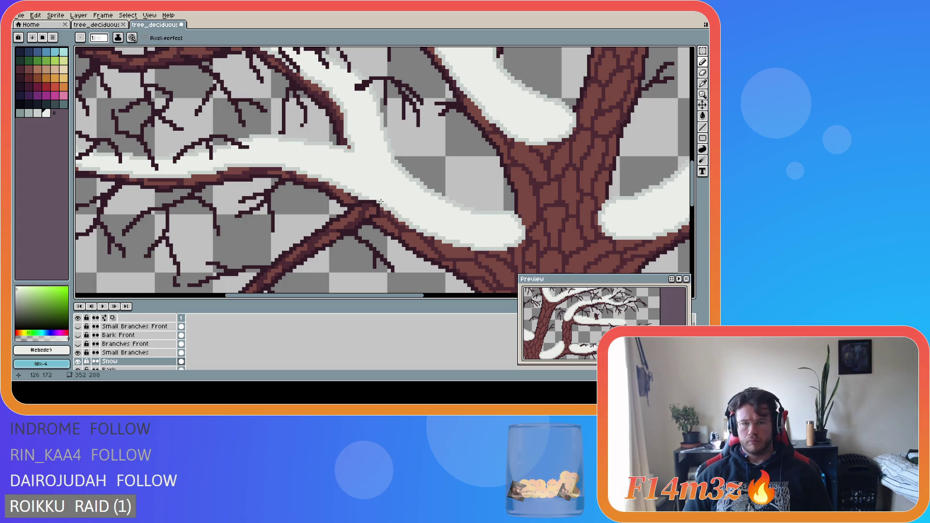
alt+click(373, 197)
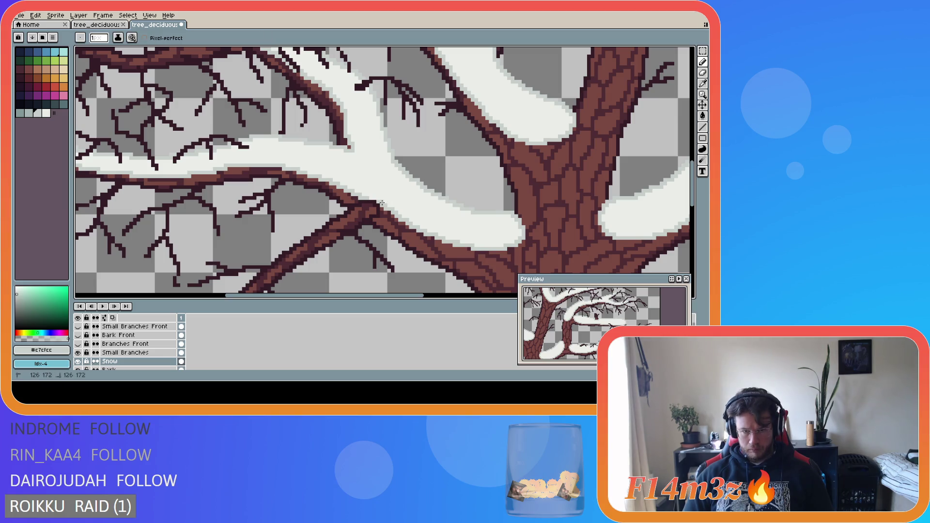
scroll(373, 198, down, 3)
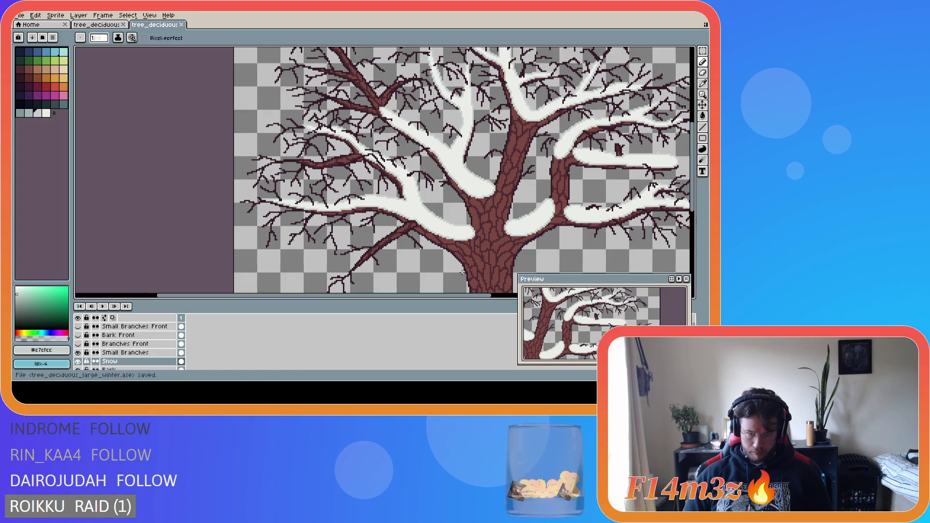
scroll(368, 226, down, 4)
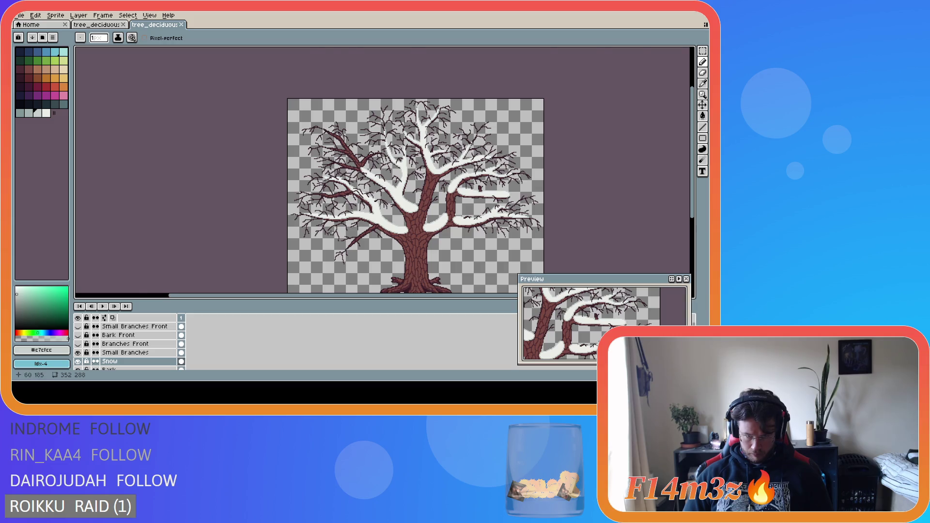
scroll(337, 217, up, 4)
drag(361, 200, 379, 202)
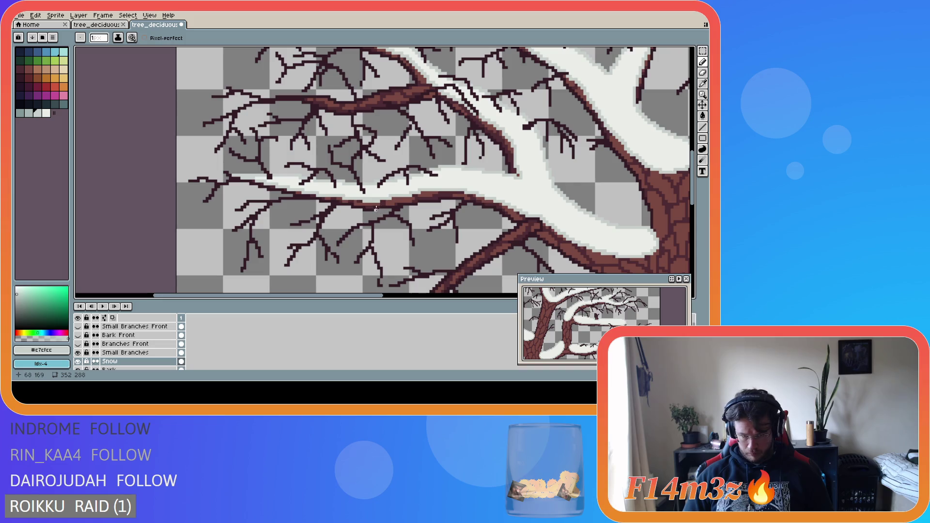
alt+click(376, 199)
key(ctrl+s)
- Touch up a branch snow pixel using #c7cfcc and #ebede9, then save again
scroll(451, 276, down, 3)
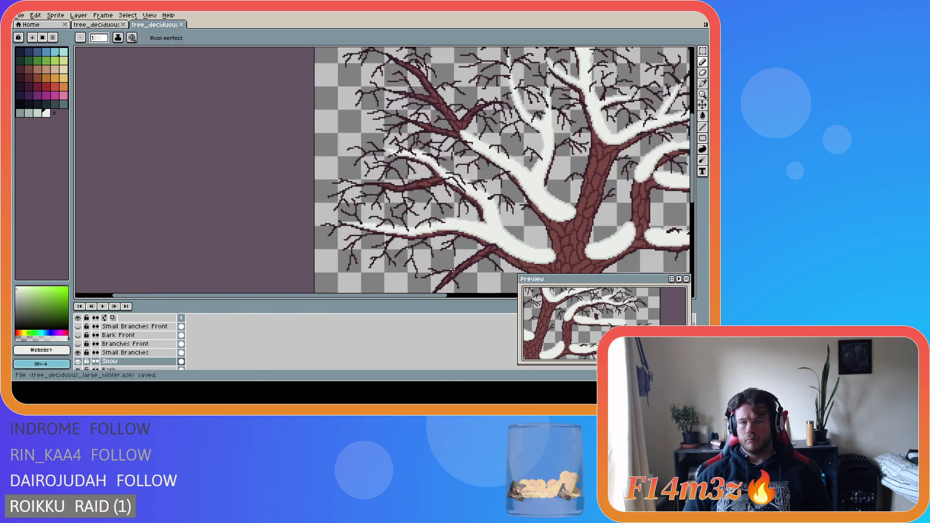
scroll(403, 231, up, 4)
alt+click(402, 231)
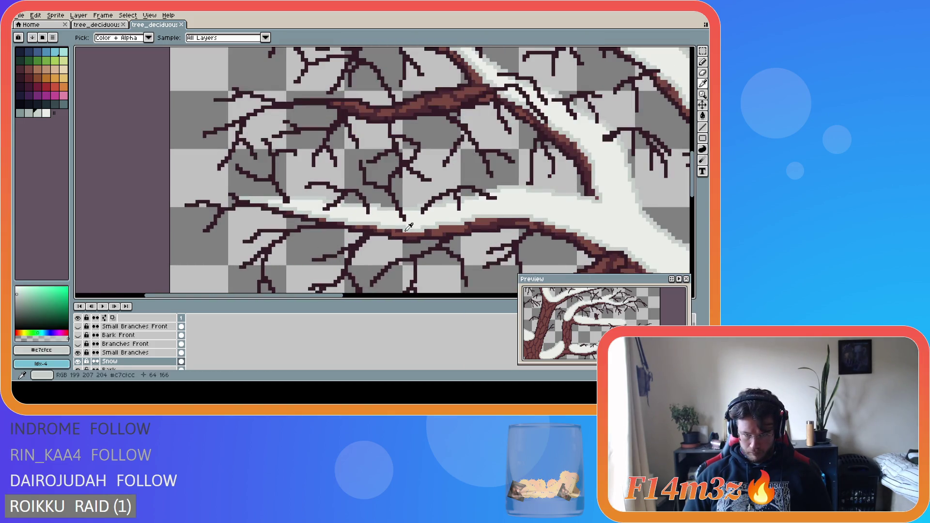
click(403, 231)
alt+click(413, 224)
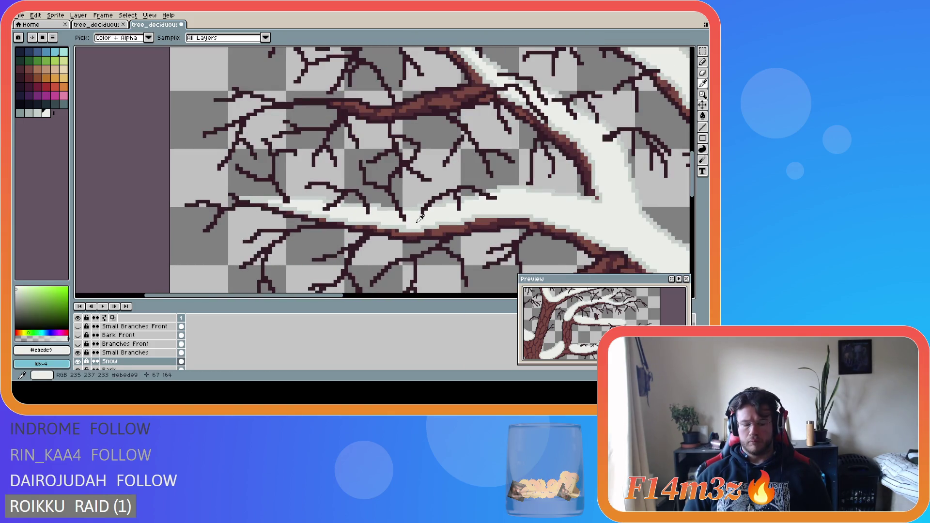
key(ctrl+s)
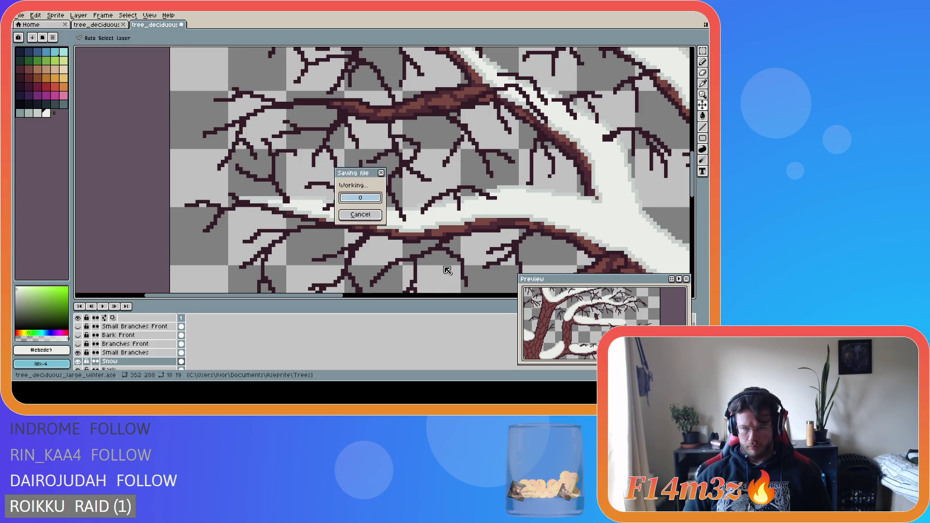
scroll(445, 266, down, 2)
scroll(445, 266, down, 4)
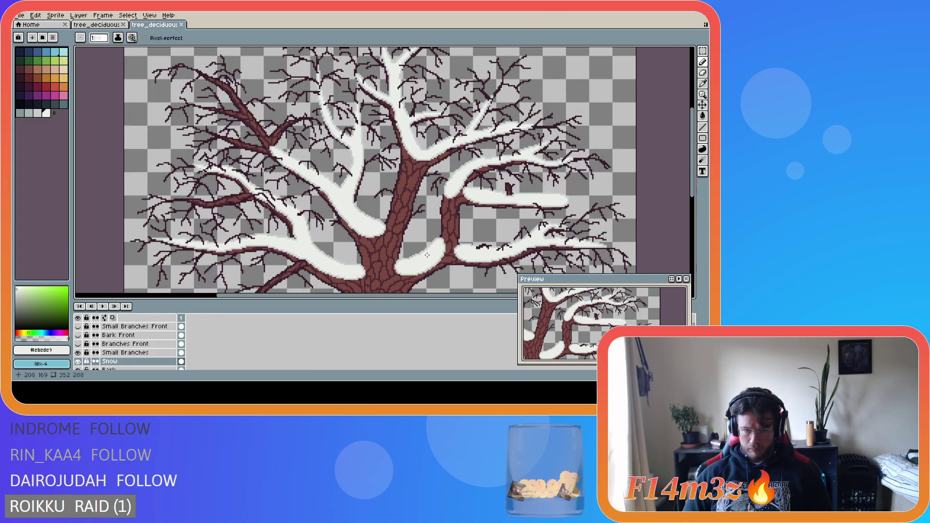
drag(691, 191, 691, 223)
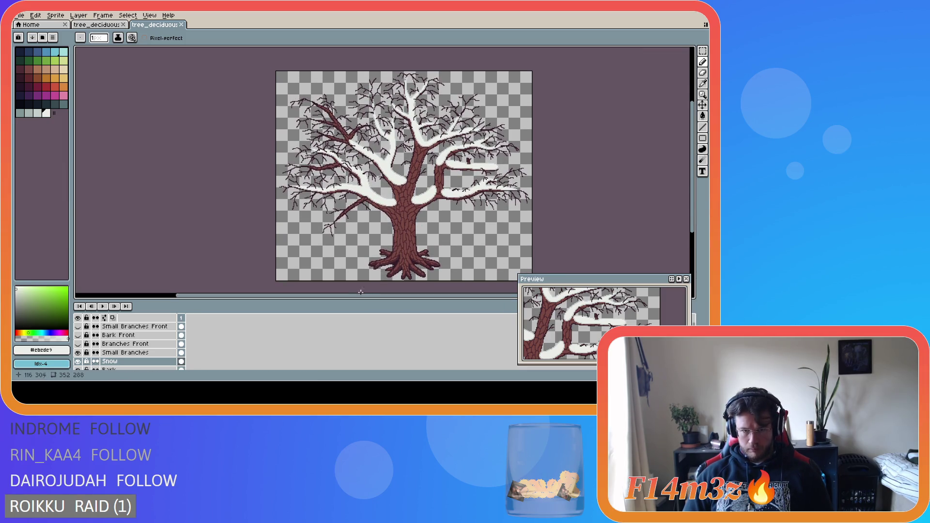
scroll(328, 186, up, 5)
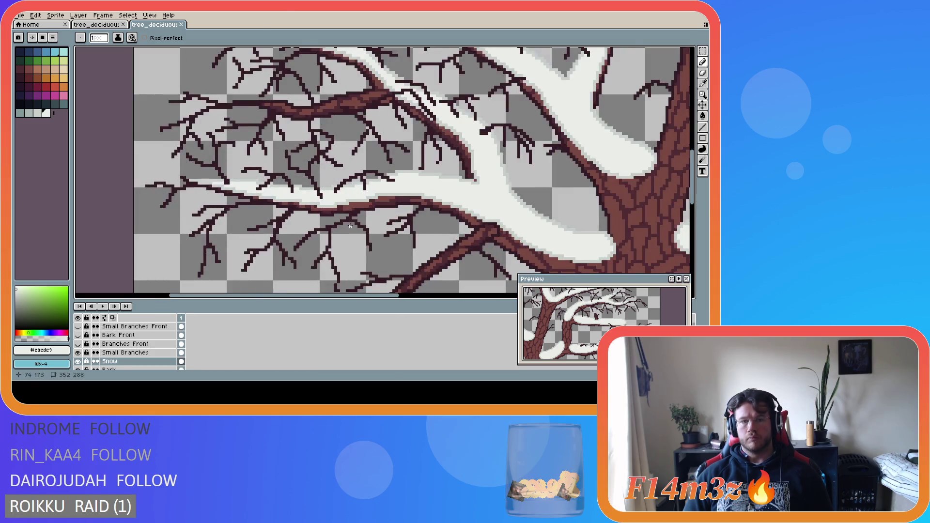
scroll(350, 226, down, 5)
drag(396, 296, 438, 296)
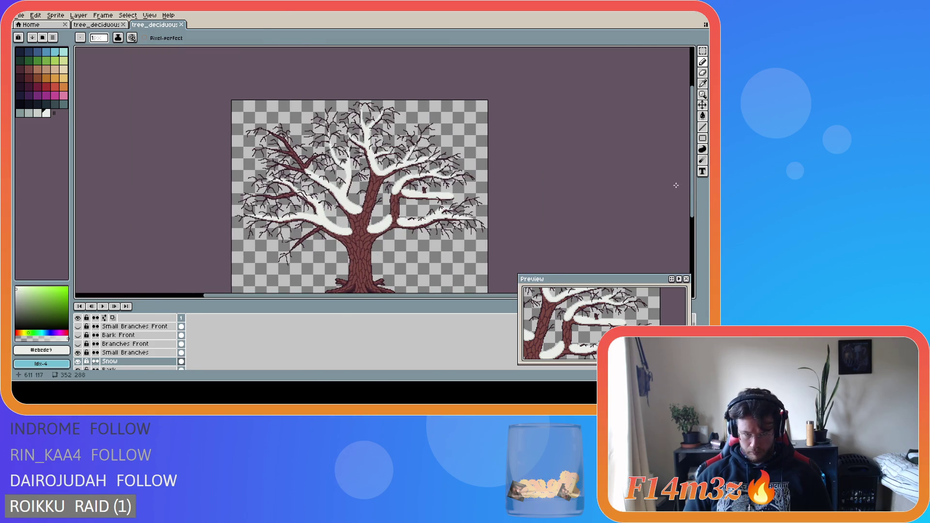
drag(692, 182, 692, 195)
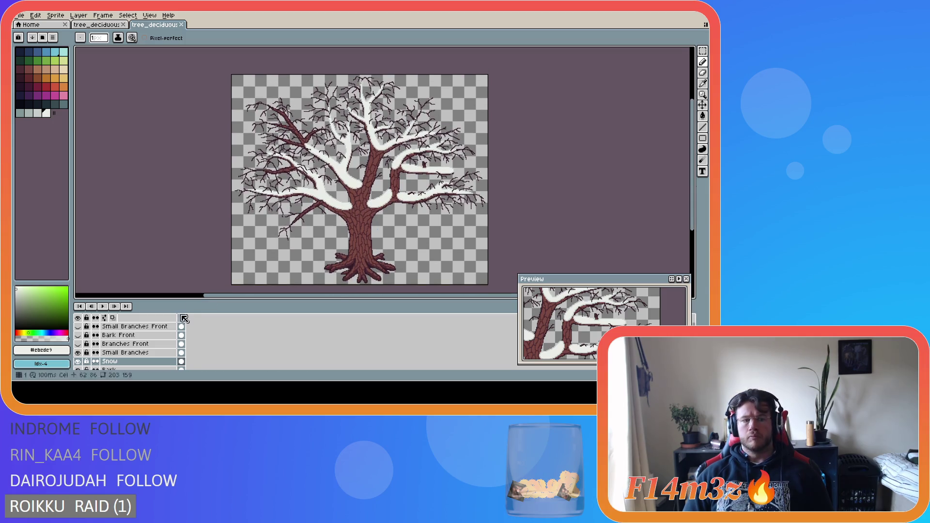
- Check the snow with Small Branches hidden, add a light snow pixel on the left branch, and save
click(78, 353)
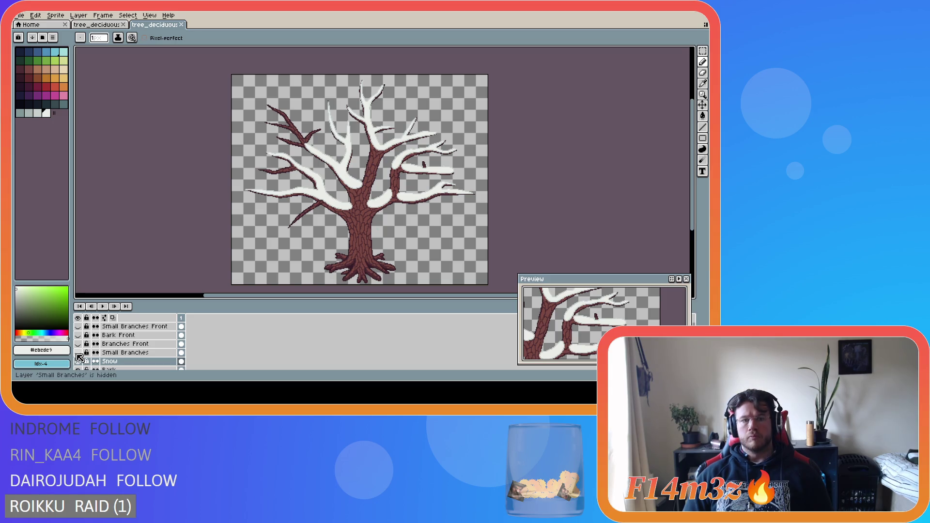
click(78, 353)
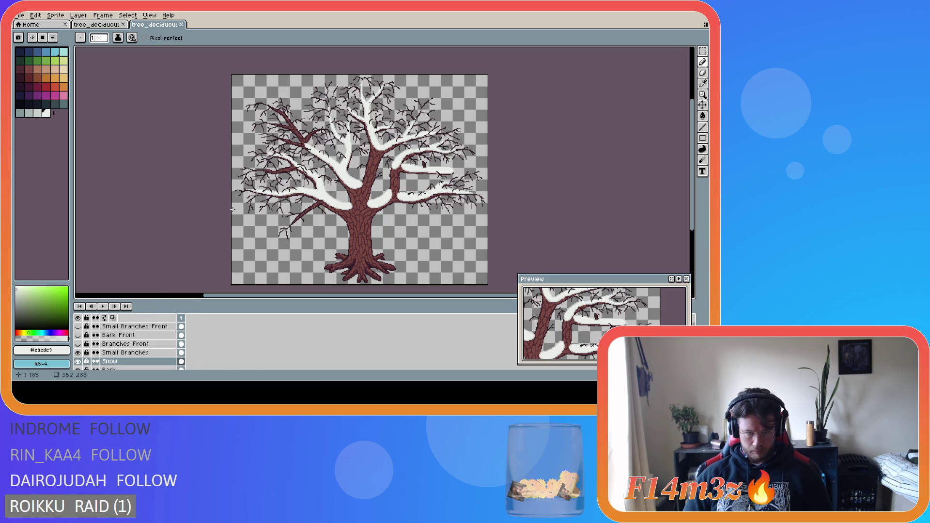
scroll(244, 193, up, 5)
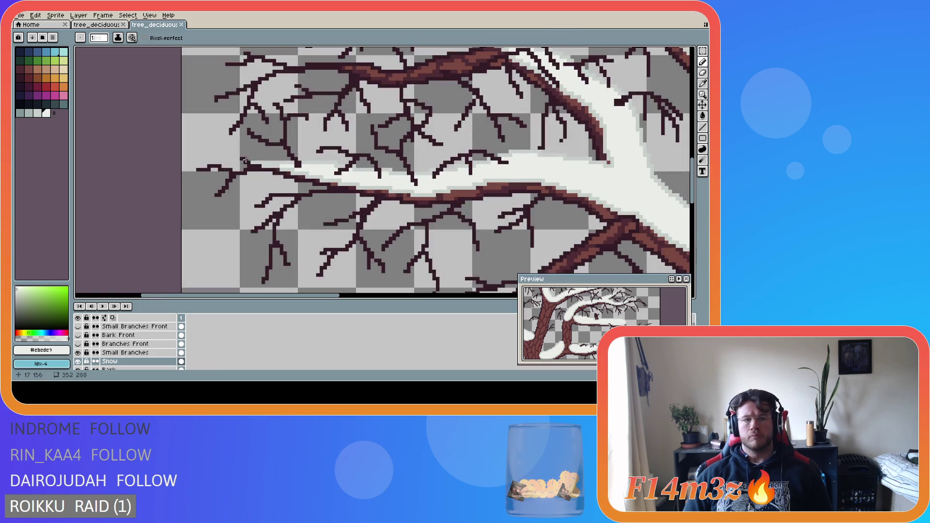
click(246, 160)
scroll(447, 257, down, 2)
scroll(447, 257, down, 3)
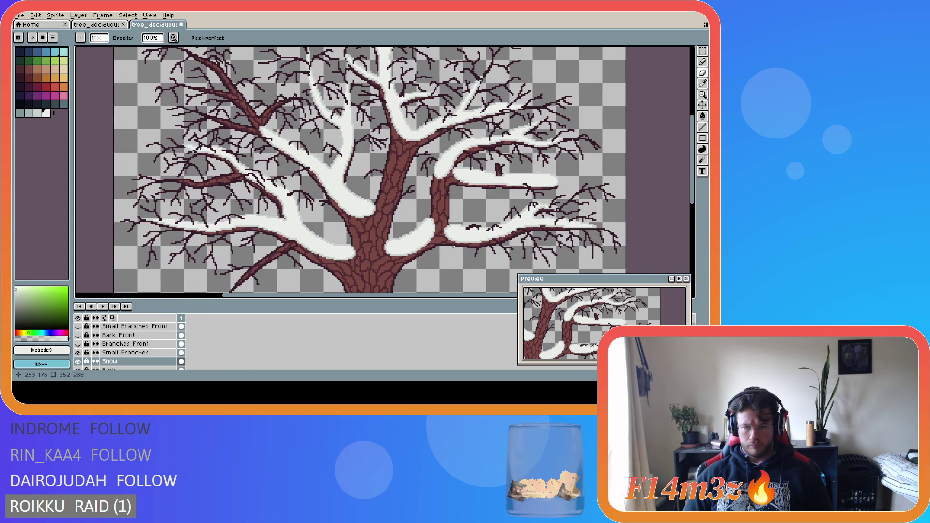
scroll(450, 257, down, 2)
mouse_move(692, 194)
mouse_down()
mouse_move(692, 219)
mouse_move(623, 218)
mouse_up()
key(ctrl+s)
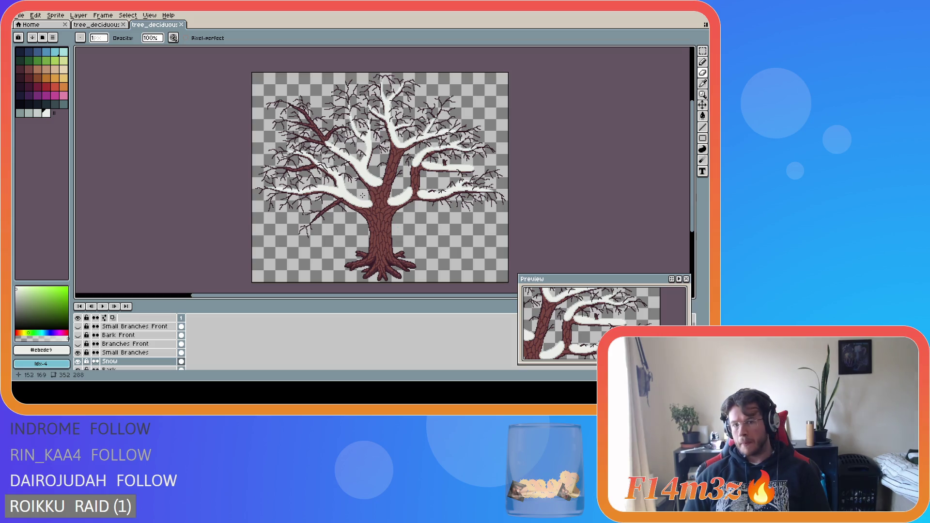
- Sample the light grey #c7cfcc snow-edge colour and pick the Eraser
scroll(350, 194, up, 2)
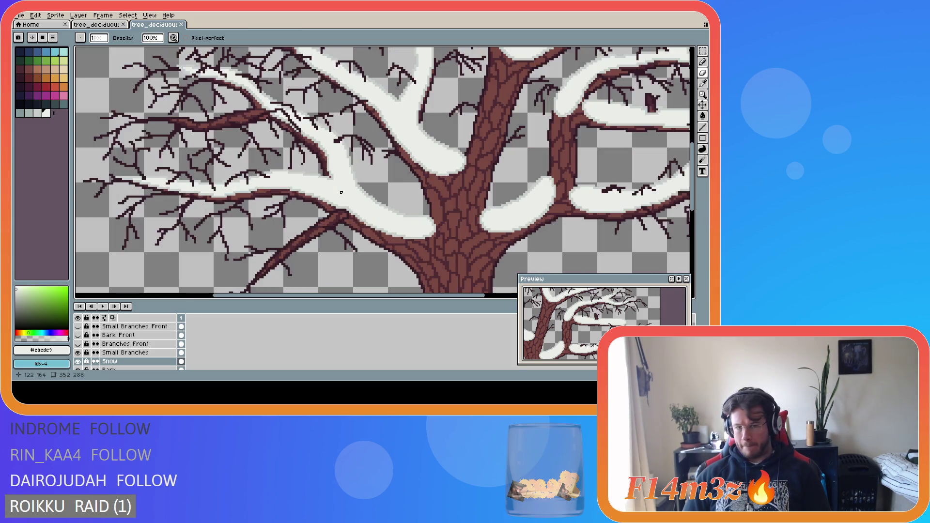
alt+click(344, 206)
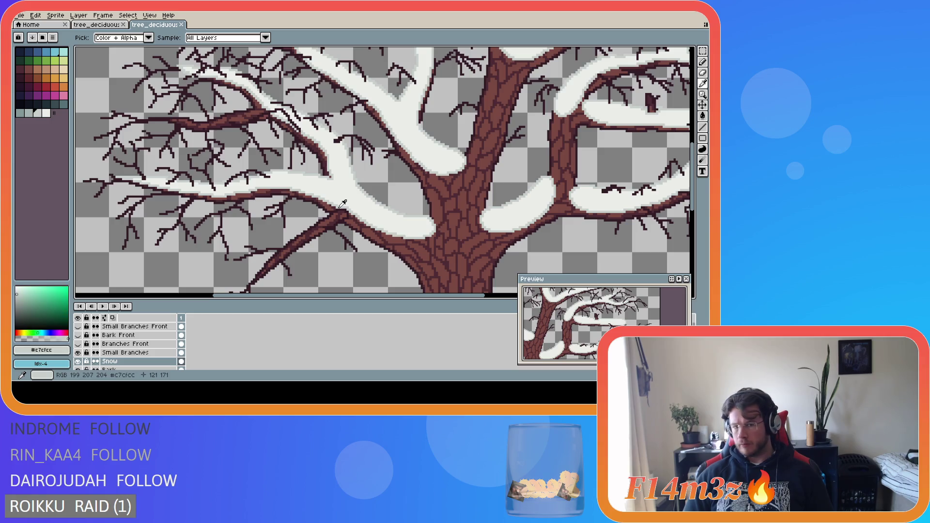
scroll(340, 214, up, 1)
key(e)
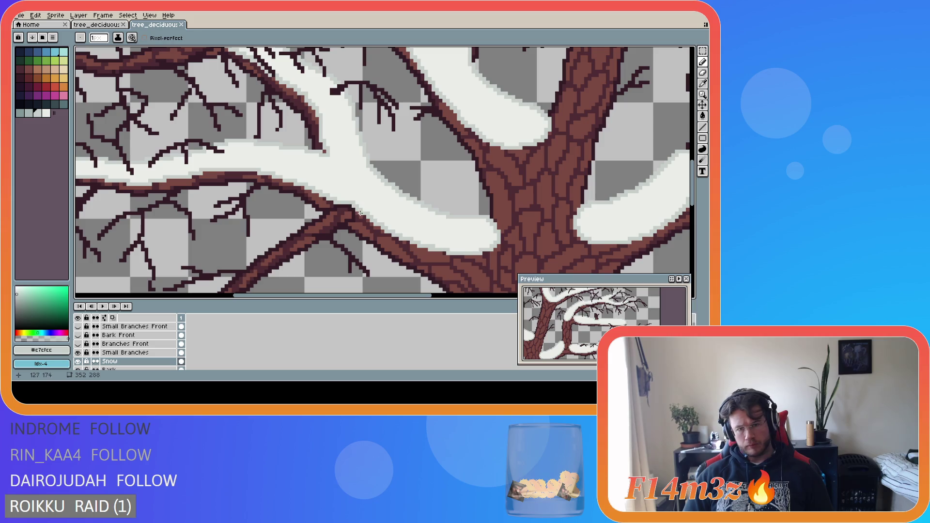
- Hide Small Branches and draw a pale snow outline along the thin lower diagonal branch
drag(689, 195, 689, 217)
drag(383, 298, 376, 297)
click(78, 352)
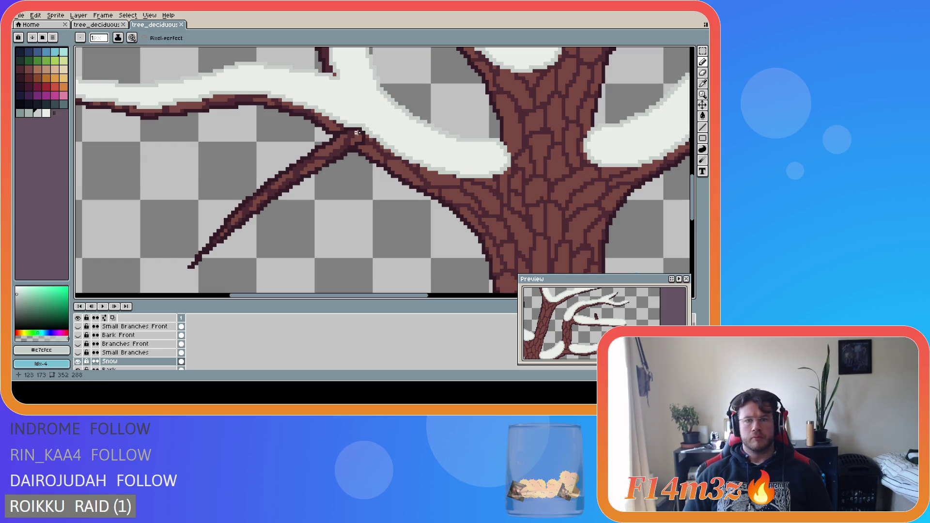
drag(363, 130, 233, 220)
key(ctrl+z)
drag(359, 131, 220, 231)
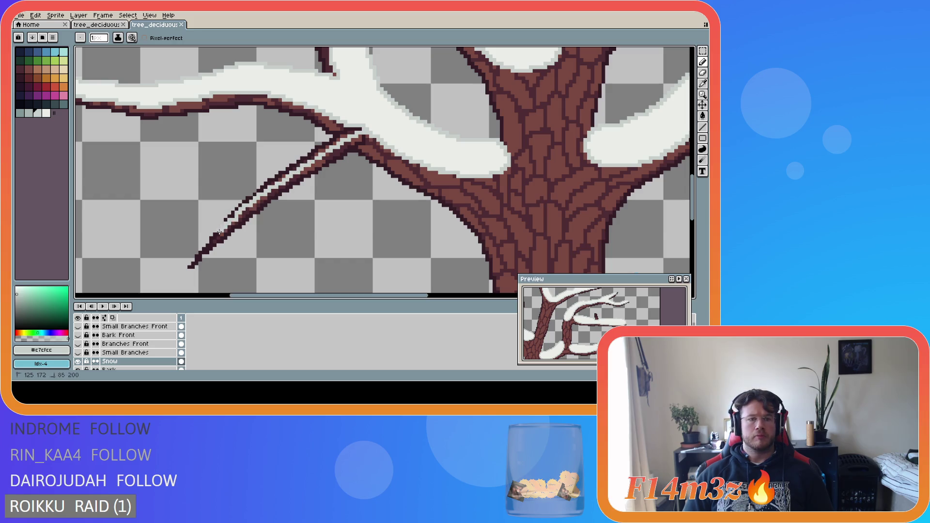
key(ctrl+z)
mouse_move(365, 130)
mouse_down()
mouse_move(207, 245)
mouse_move(259, 182)
mouse_move(346, 125)
mouse_up()
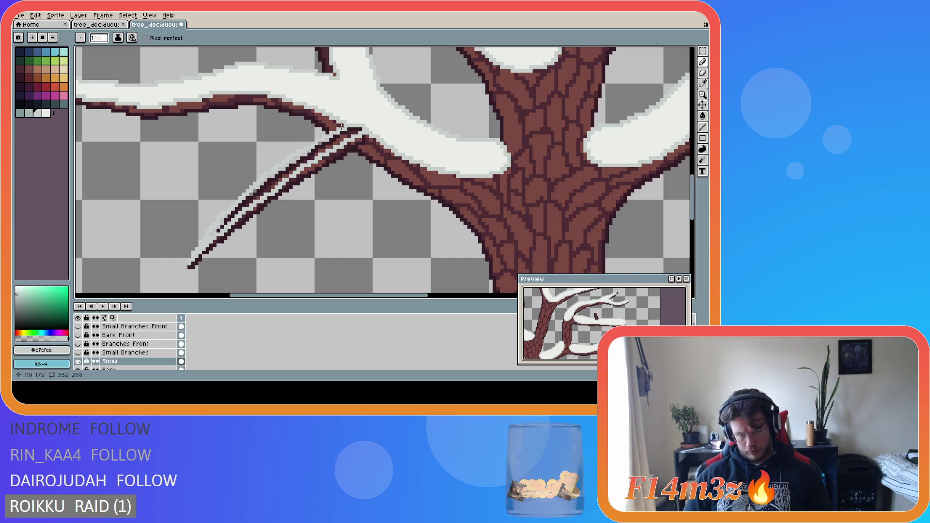
- Fill the gap inside the lower branch with snow white and nudge its pixels with Move
key(e)
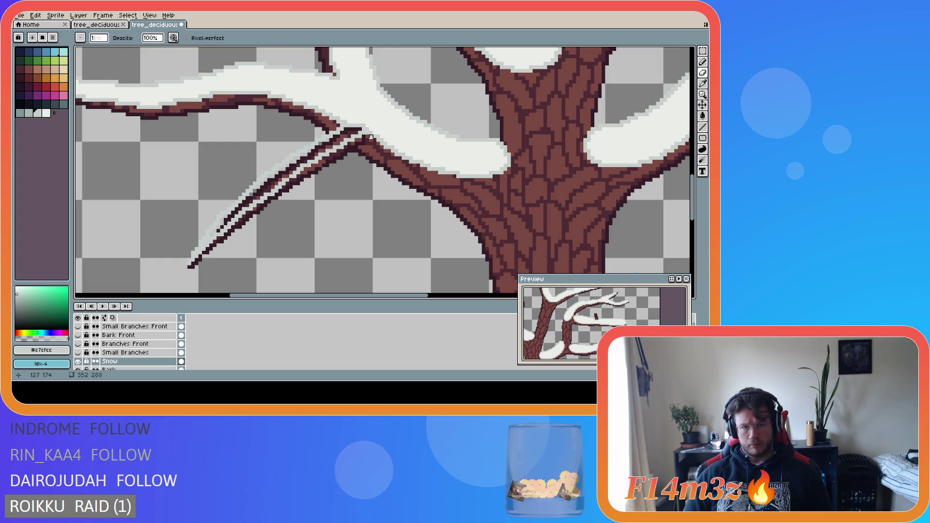
alt+click(370, 137)
key(g)
click(339, 140)
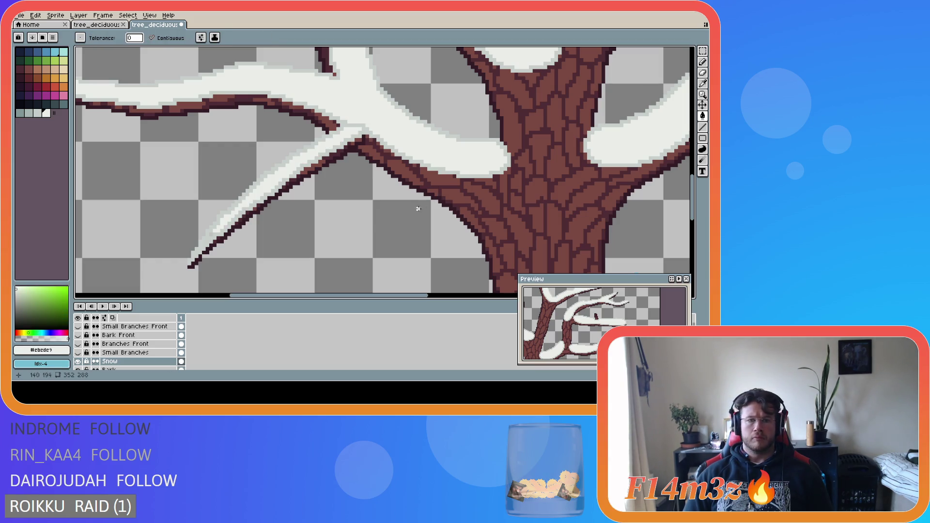
scroll(411, 227, down, 2)
scroll(422, 226, up, 1)
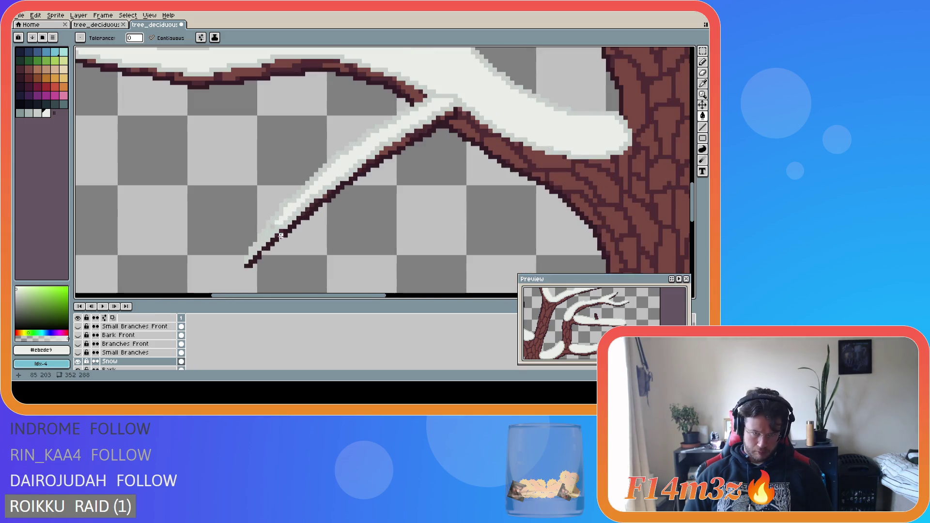
scroll(426, 225, down, 1)
scroll(427, 225, down, 3)
scroll(434, 231, up, 1)
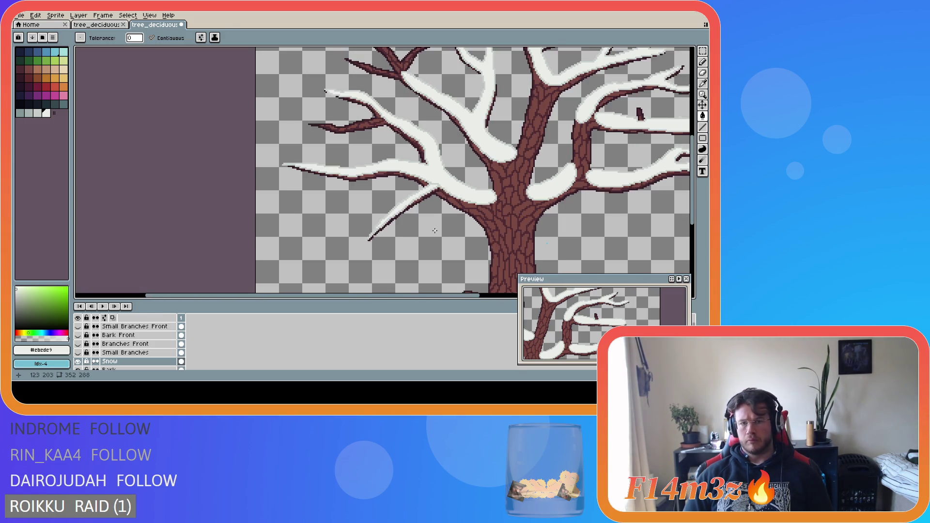
scroll(434, 228, up, 2)
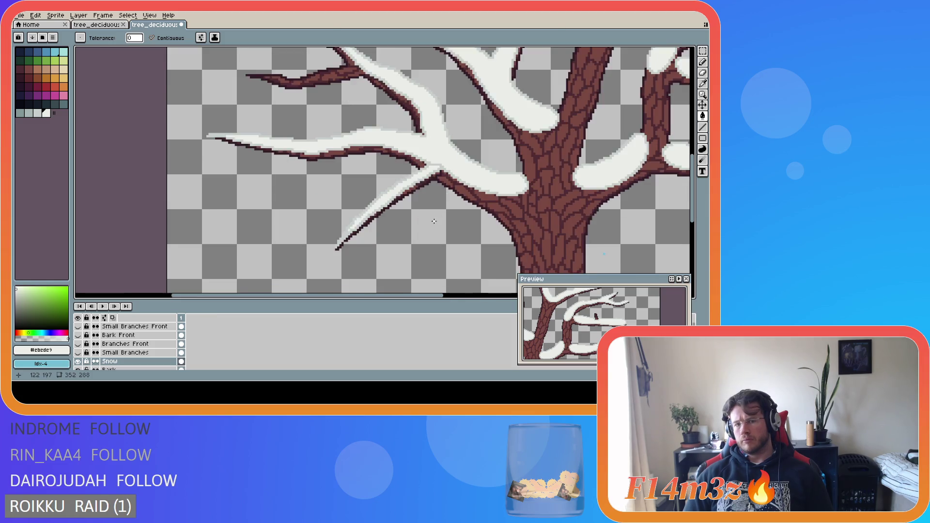
key(v)
drag(436, 224, 440, 206)
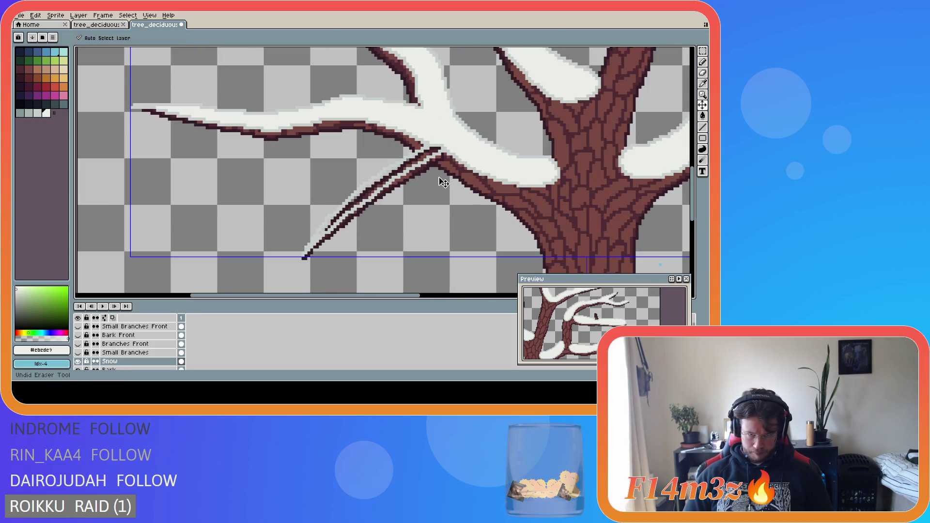
- Undo the branch shift and sample the light grey #c7cfcc snow shade
key(ctrl+z)
key(g)
key(b)
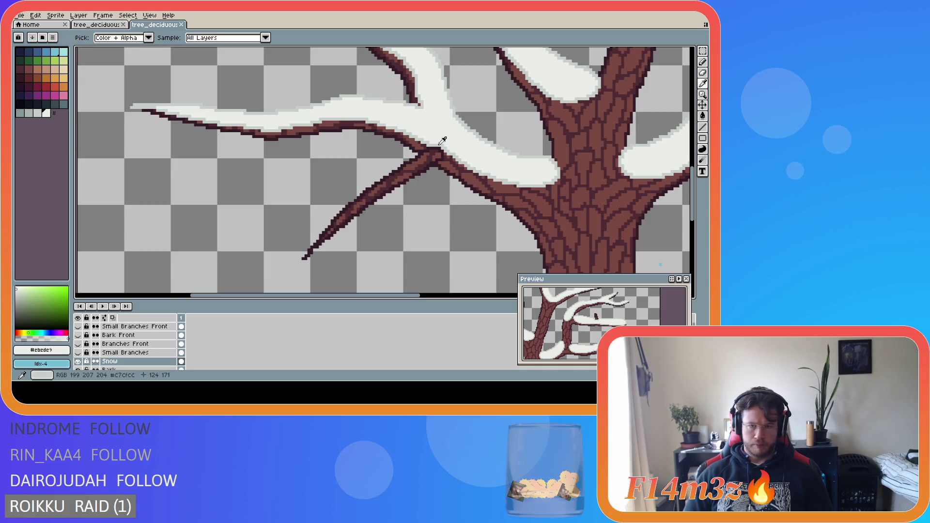
alt+click(439, 154)
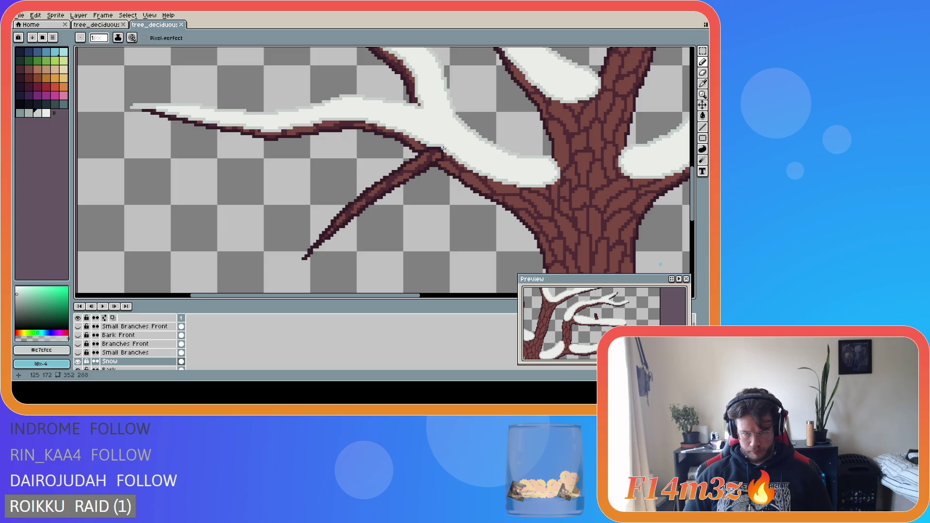
- Paint a light grey snow line along the lower-left branch from the fork upward
drag(415, 164, 387, 191)
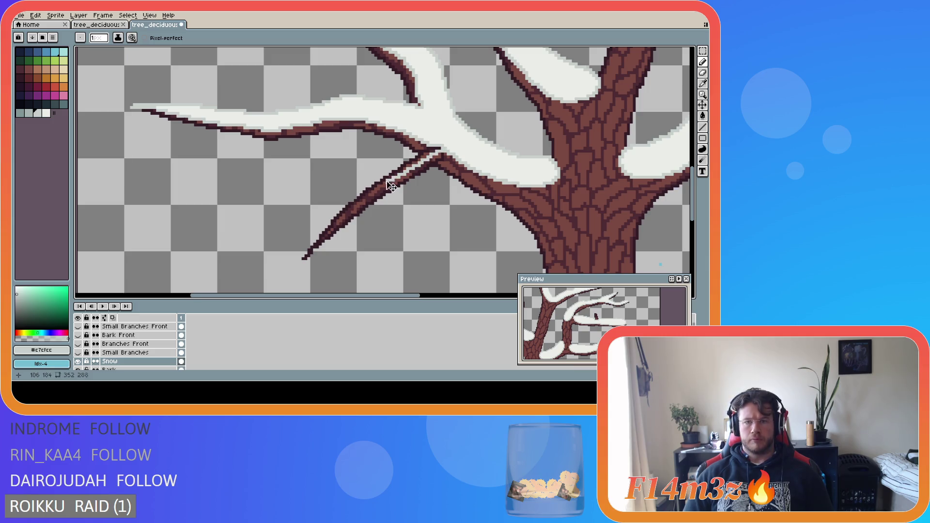
key(ctrl+z)
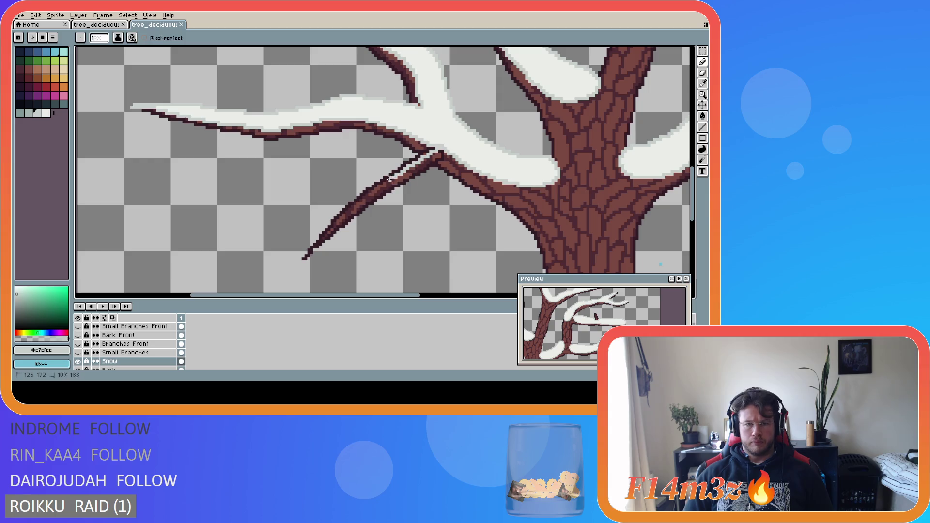
drag(408, 167, 440, 151)
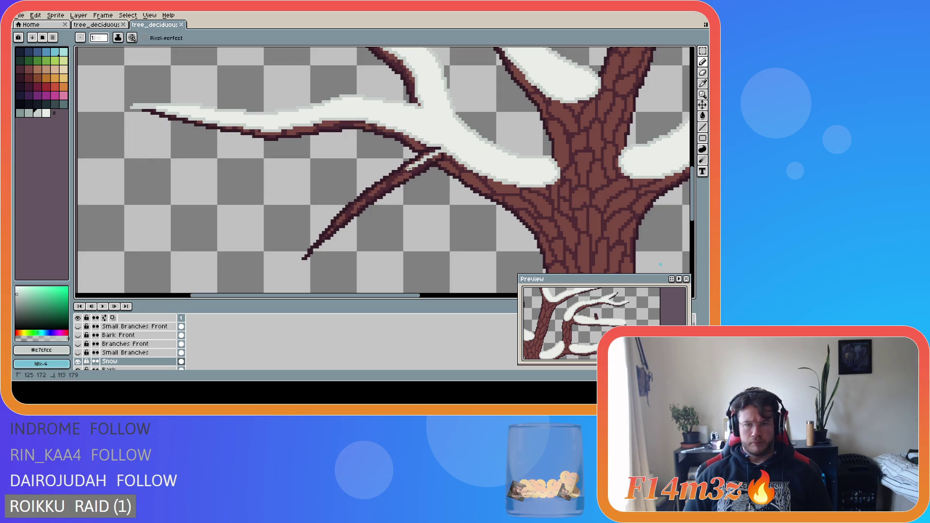
key(ctrl)
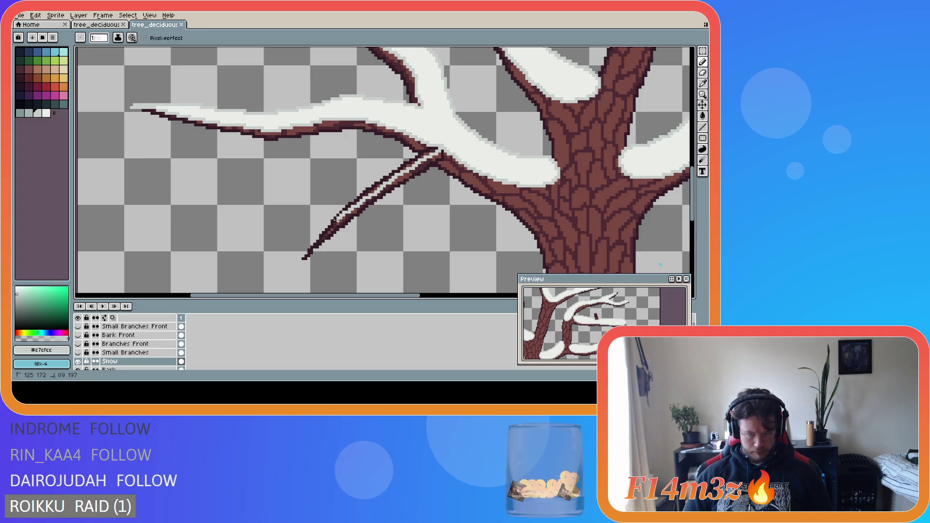
key(ctrl)
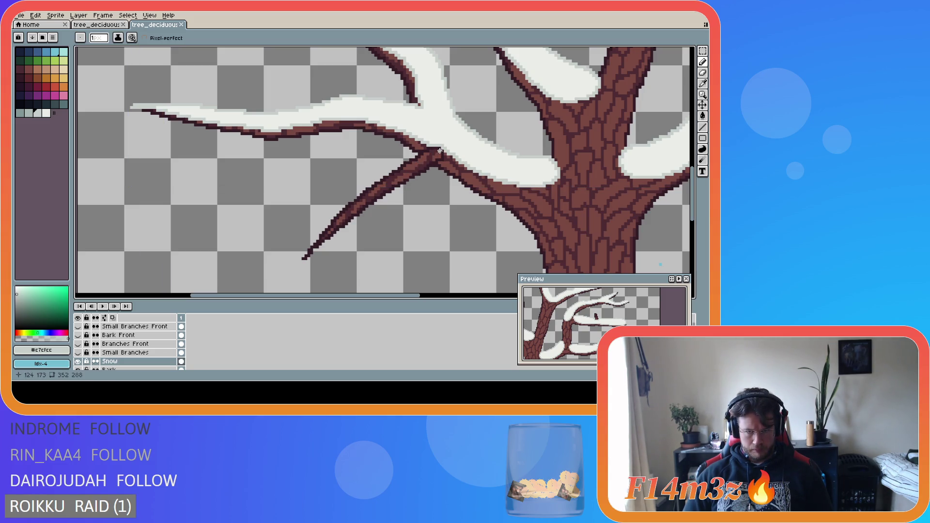
drag(442, 148, 329, 227)
key(ctrl+z)
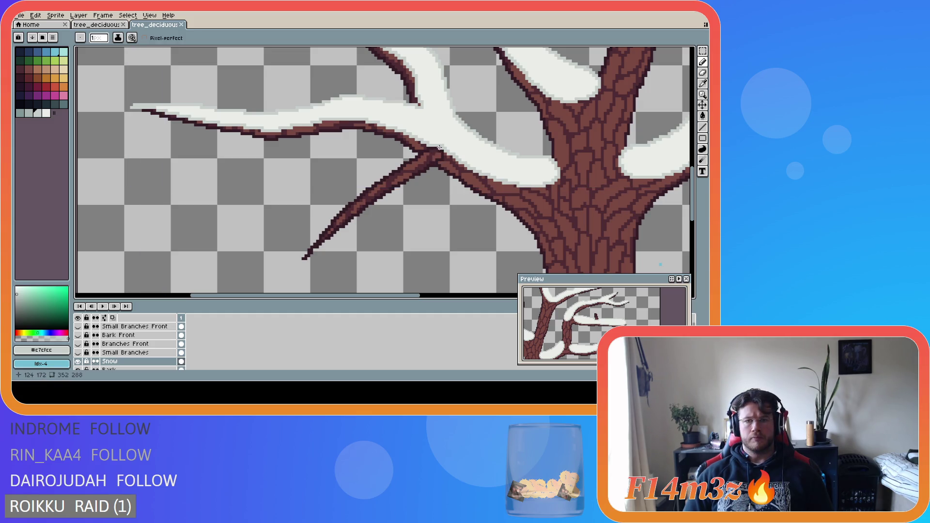
mouse_move(442, 149)
mouse_down()
mouse_move(361, 200)
mouse_move(305, 256)
mouse_up()
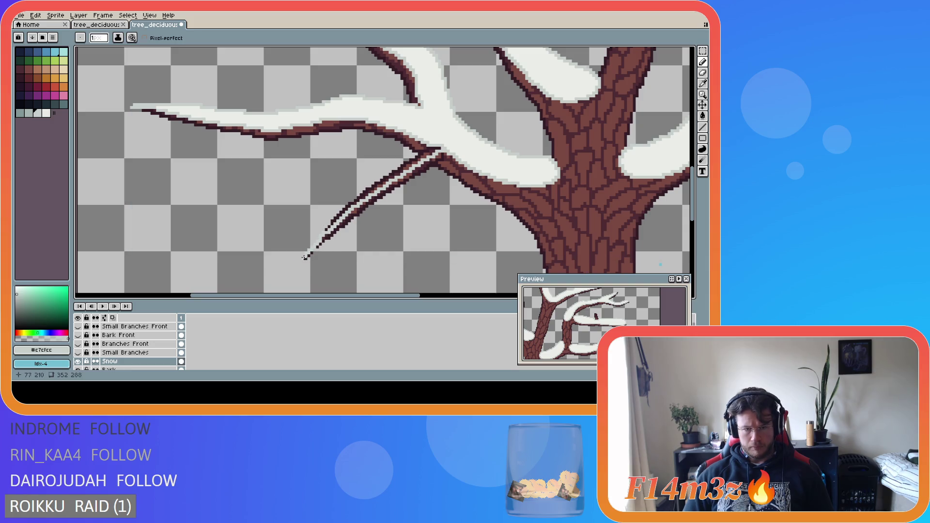
drag(331, 221, 362, 190)
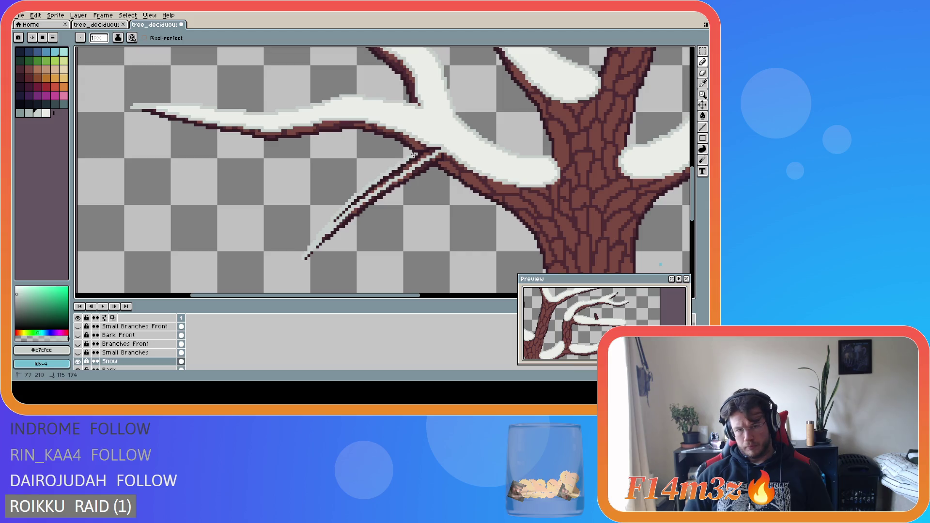
drag(426, 144, 427, 145)
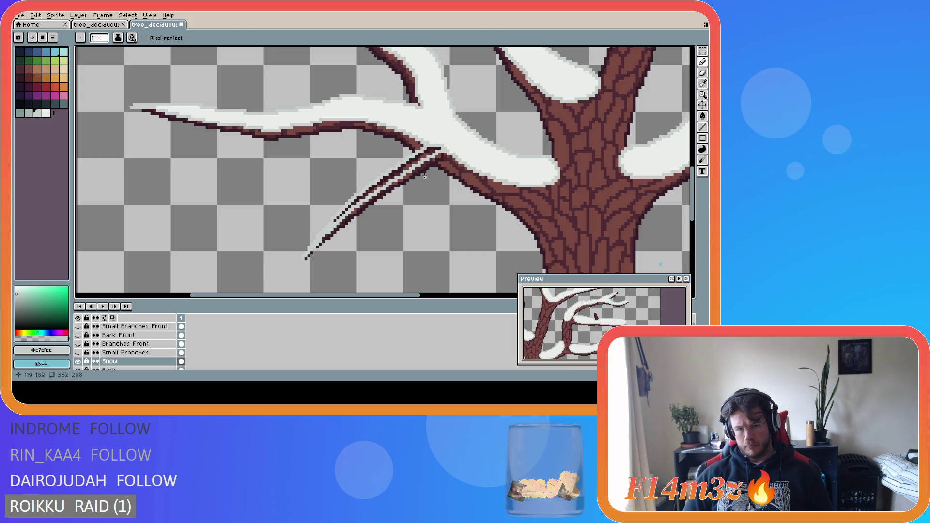
- Bucket-fill the dark edge and stray pixels in the branch snow with snow white
alt+click(444, 147)
key(g)
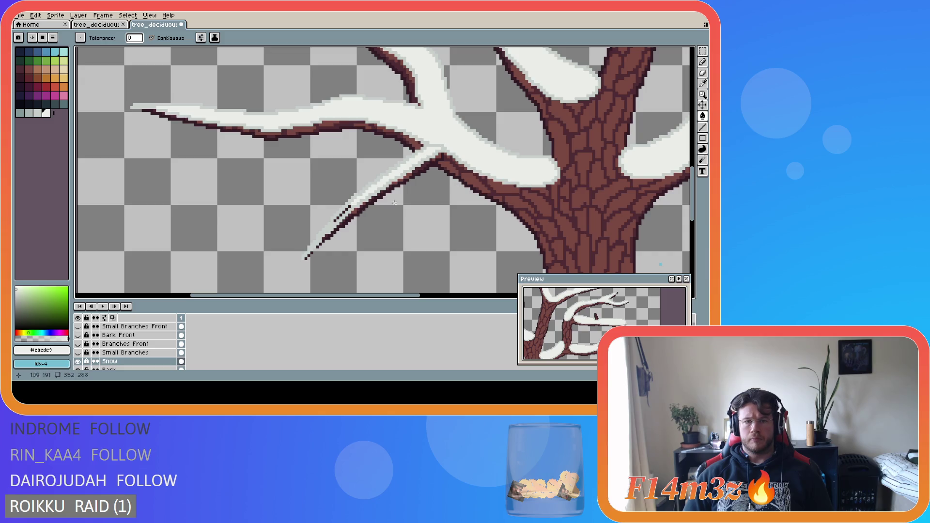
scroll(338, 214, up, 1)
click(335, 224)
click(340, 219)
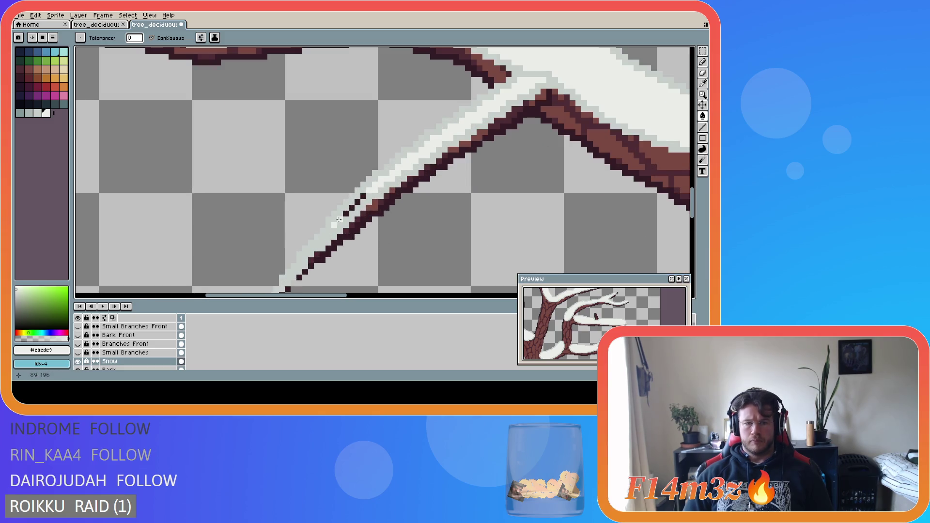
click(356, 202)
click(363, 196)
scroll(523, 137, down, 3)
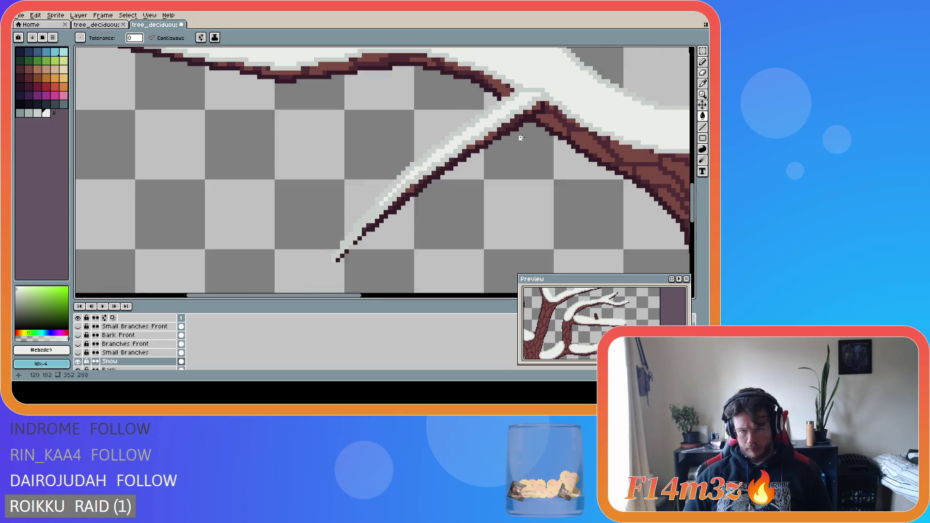
scroll(525, 137, down, 1)
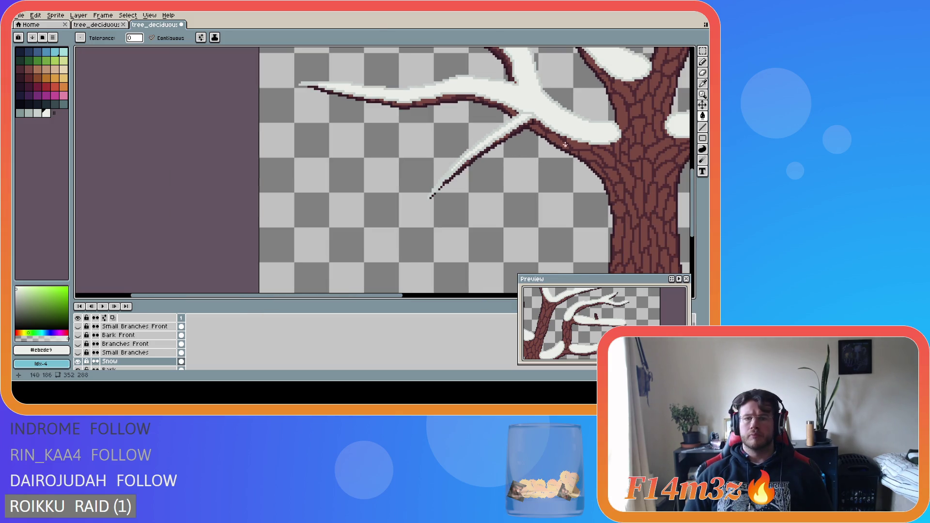
scroll(565, 144, up, 2)
- Pencil a dark brown edge along the branch
key(b)
drag(506, 107, 524, 108)
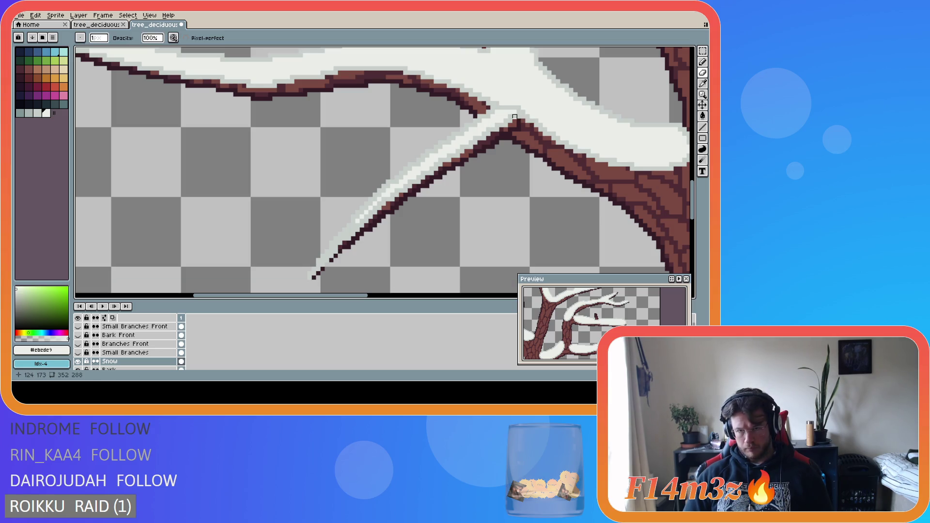
key(i)
key(b)
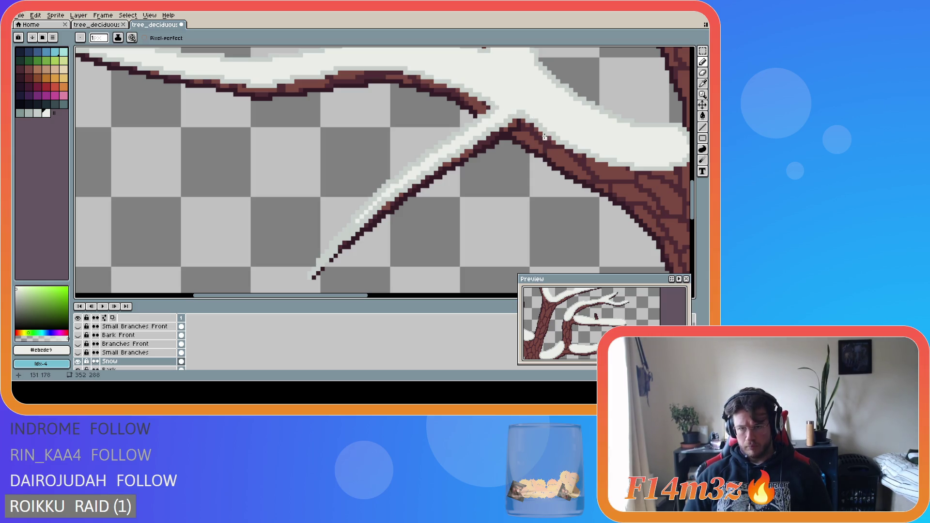
scroll(560, 172, down, 2)
scroll(560, 172, down, 5)
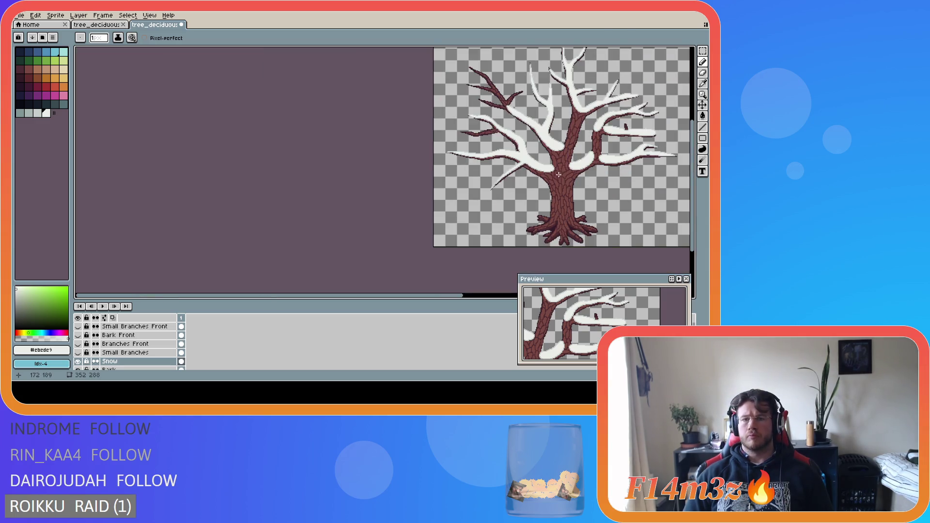
- Sample the light grey snow shade and save tree_deciduous_large_winter.ase
scroll(542, 178, up, 6)
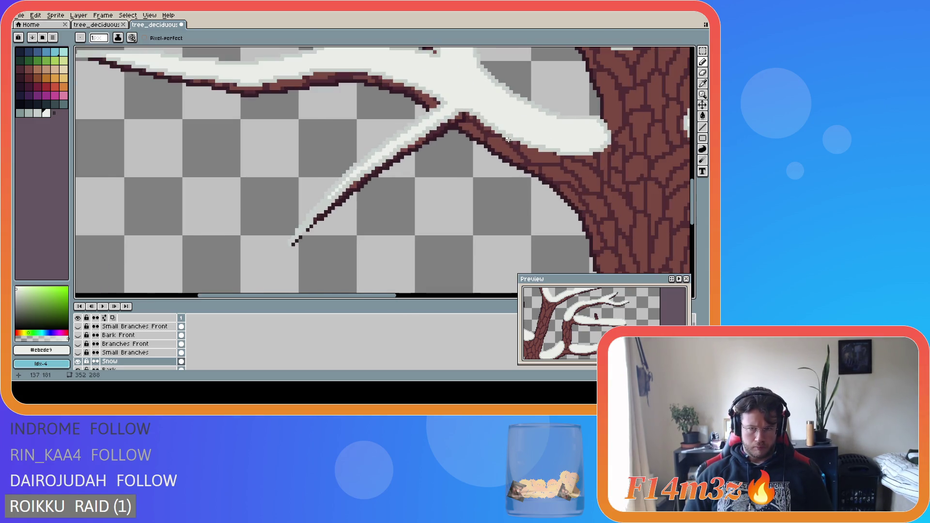
alt+click(452, 120)
scroll(465, 141, down, 5)
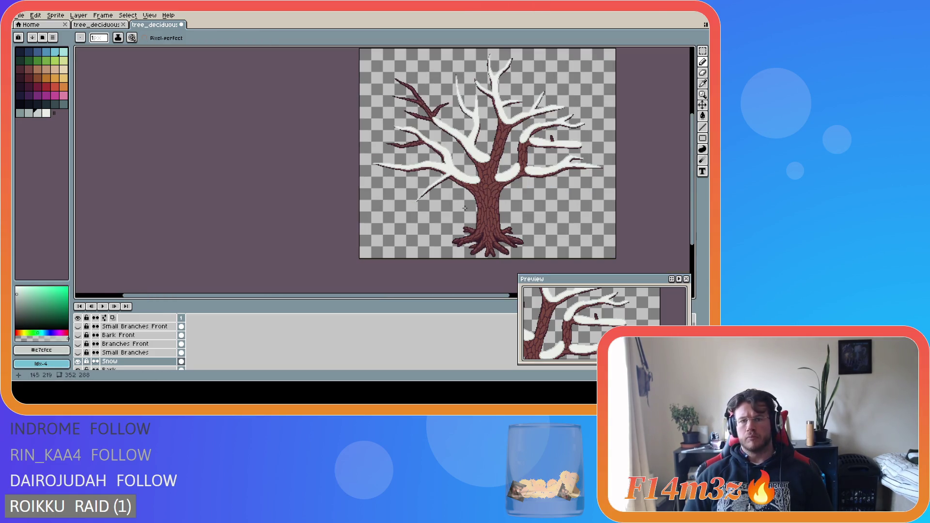
key(ctrl+s)
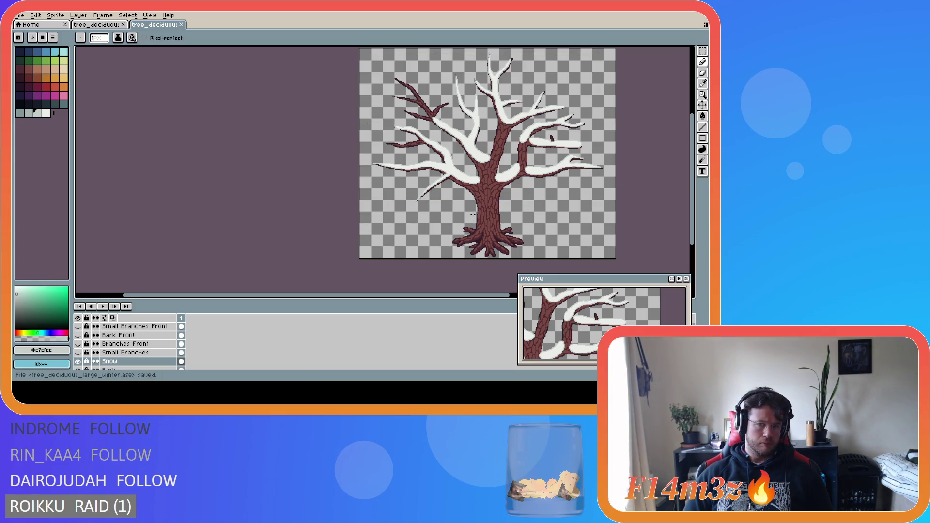
- Toggle the Small Branches layer off and back on to check the twigs over the snow
drag(415, 296, 491, 296)
drag(693, 165, 693, 157)
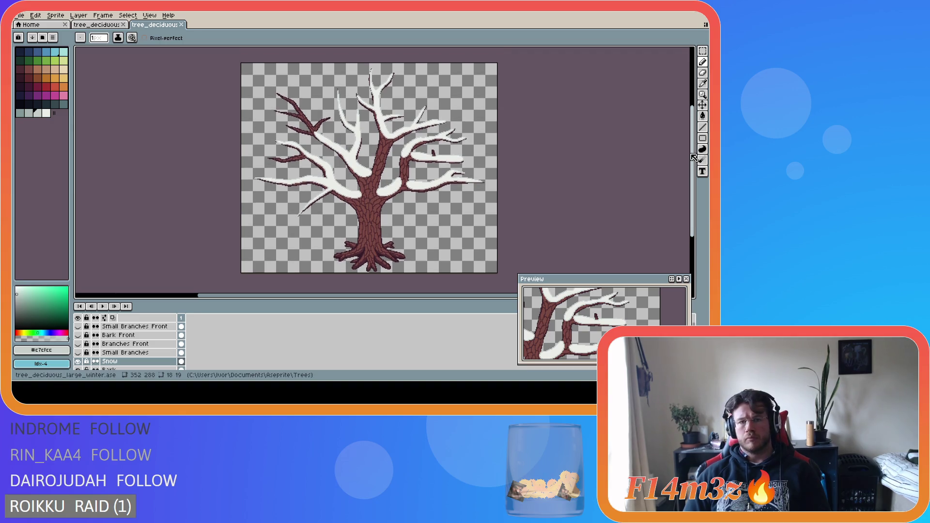
click(78, 353)
click(78, 353)
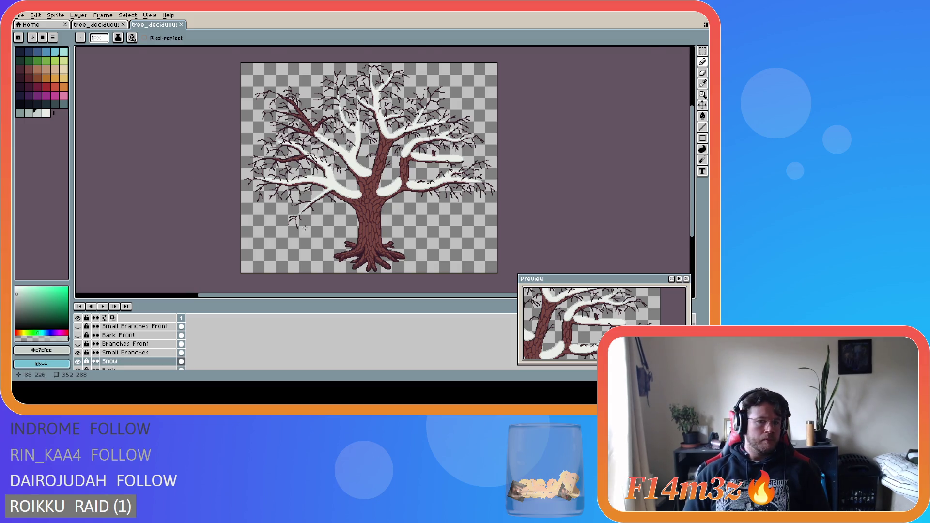
- Touch up a pixel on the snowy left branch and save the winter tree file
scroll(300, 182, up, 5)
click(298, 144)
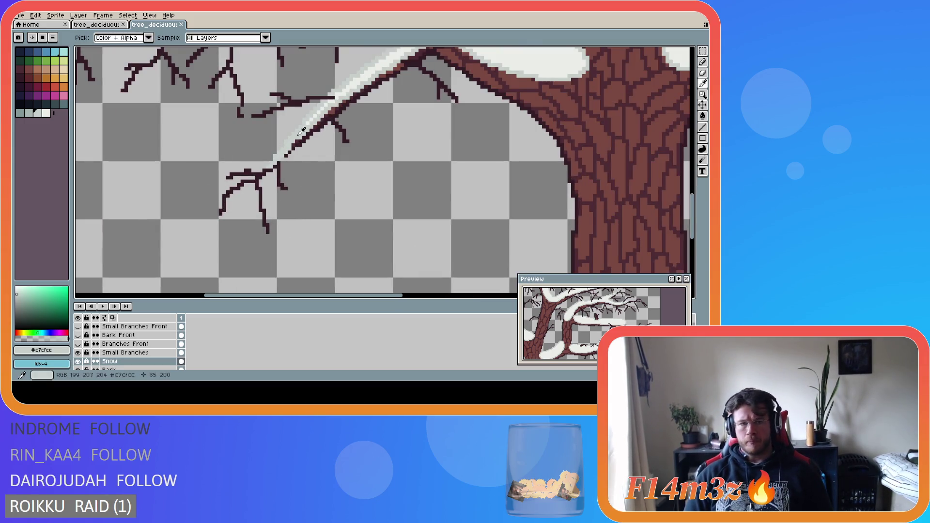
scroll(387, 201, down, 5)
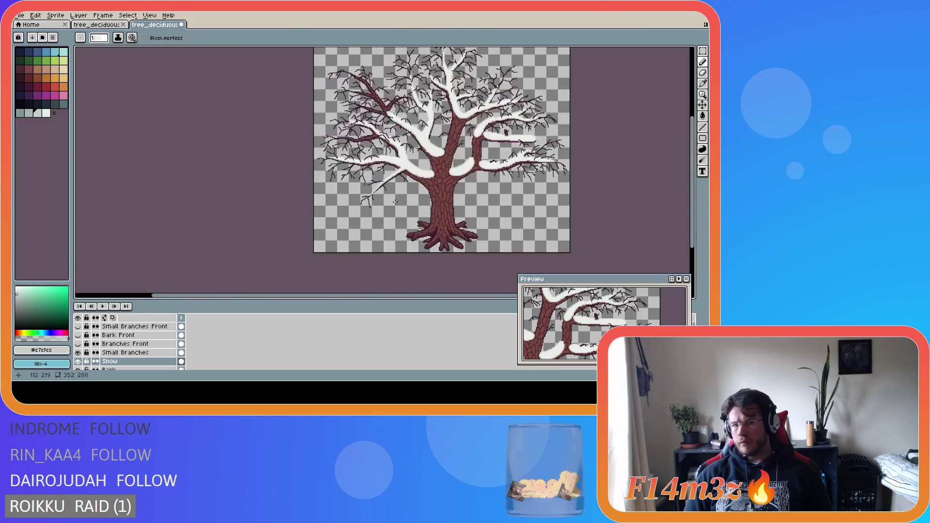
key(ctrl+s)
scroll(374, 192, up, 4)
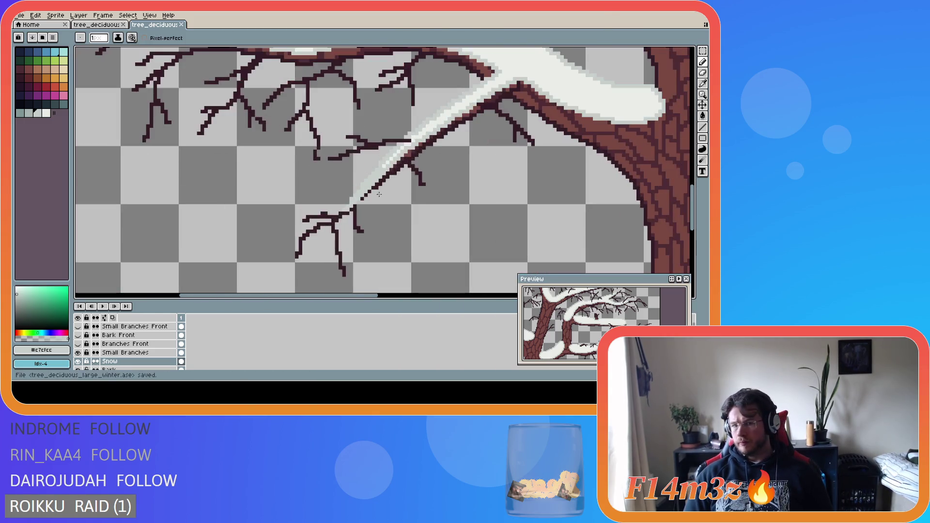
scroll(378, 196, up, 1)
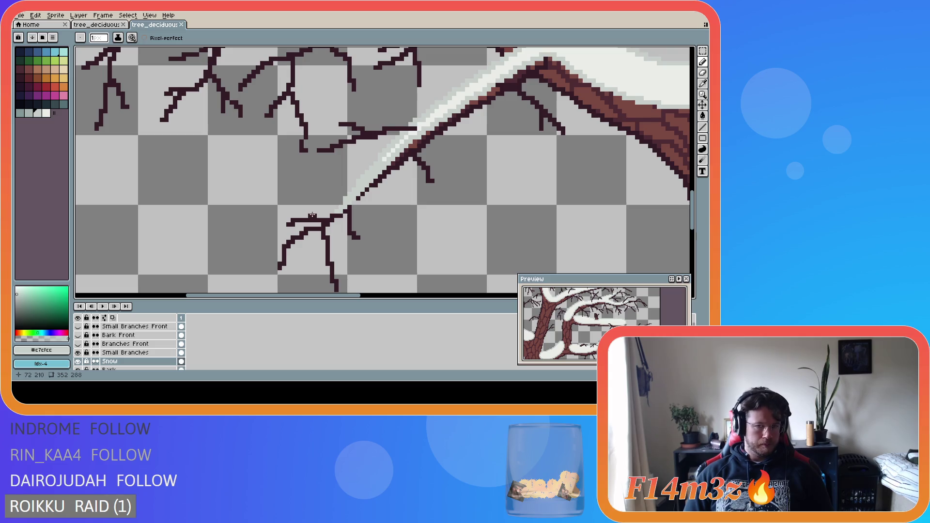
scroll(306, 217, down, 5)
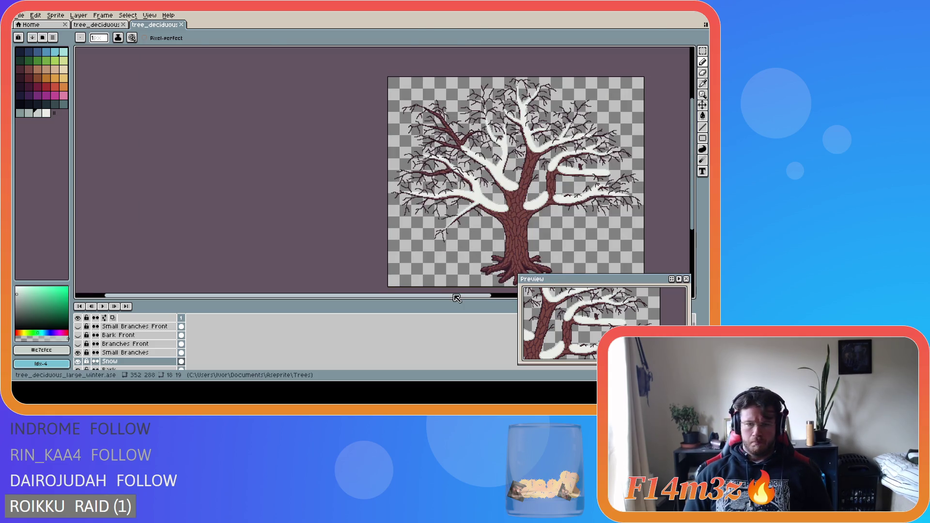
- Inspect the thin left branch, briefly toggling between the Move and Pencil tools
drag(453, 295, 554, 300)
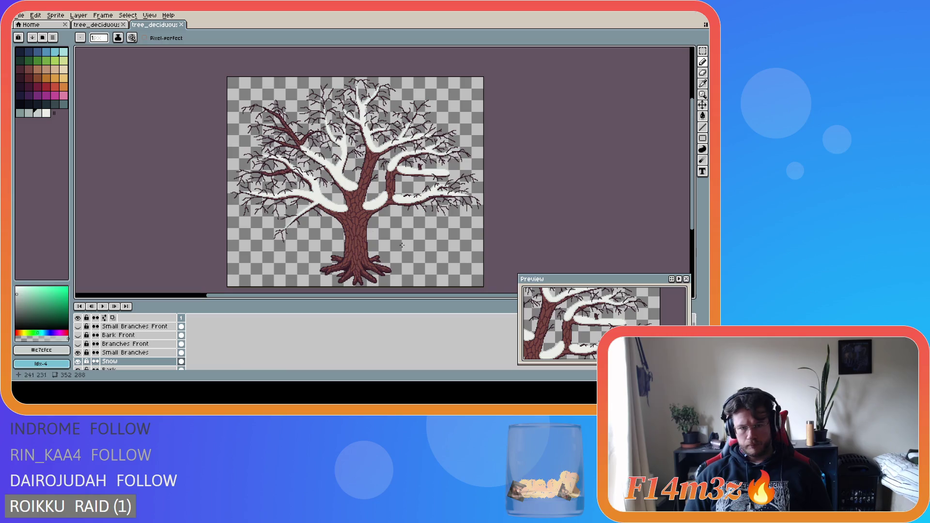
scroll(286, 228, up, 8)
key(v)
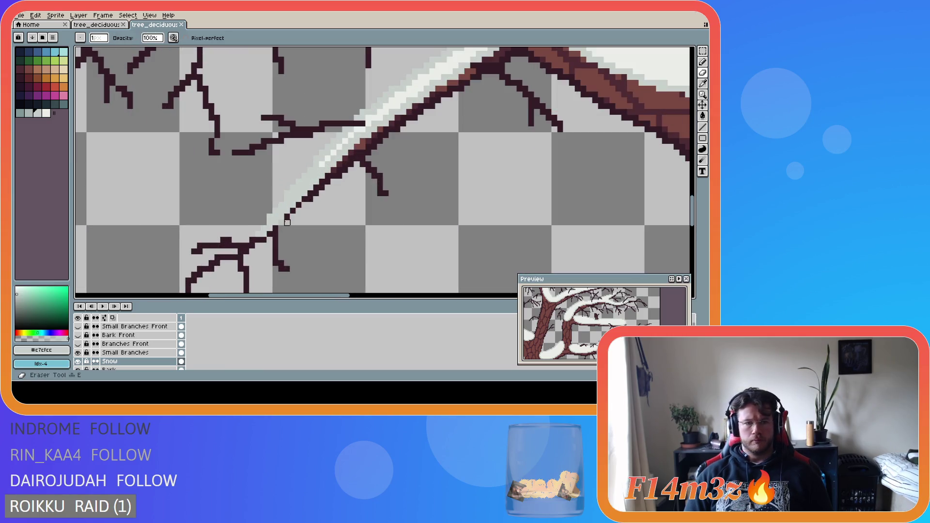
key(b)
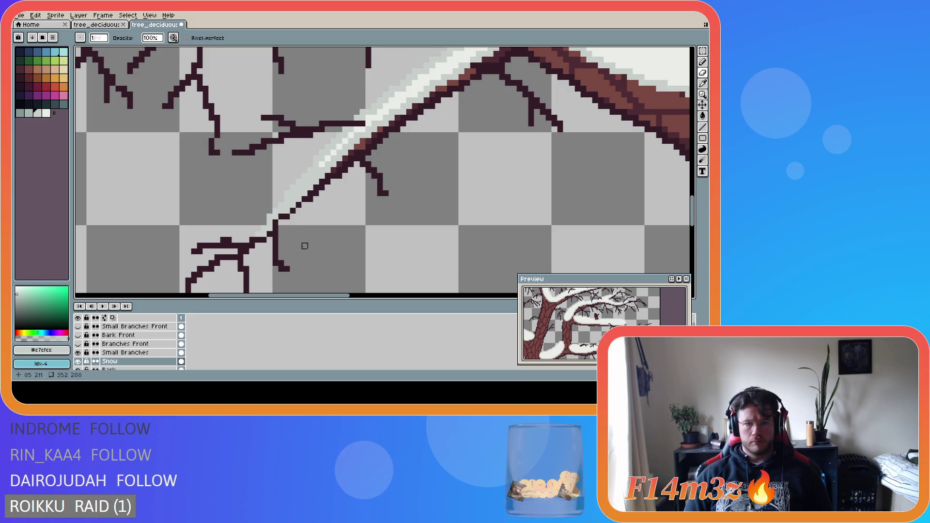
scroll(307, 245, down, 8)
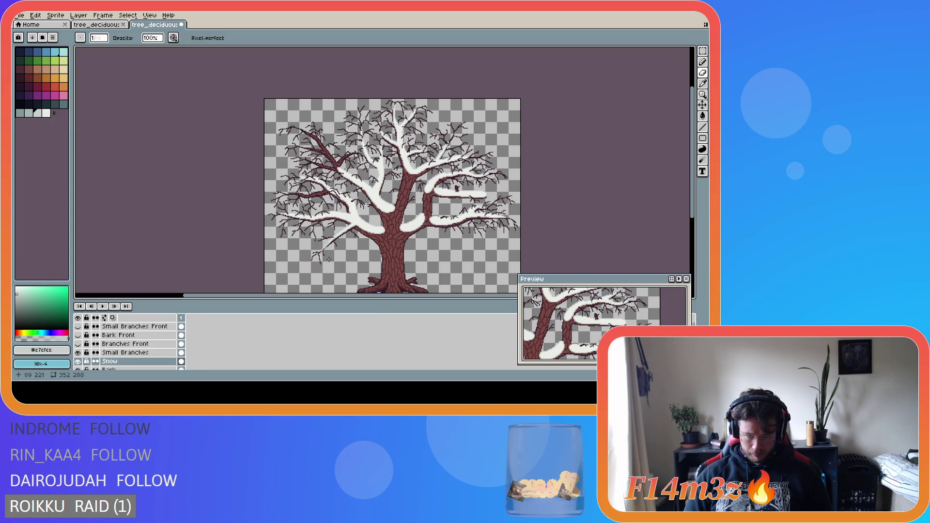
scroll(329, 259, up, 6)
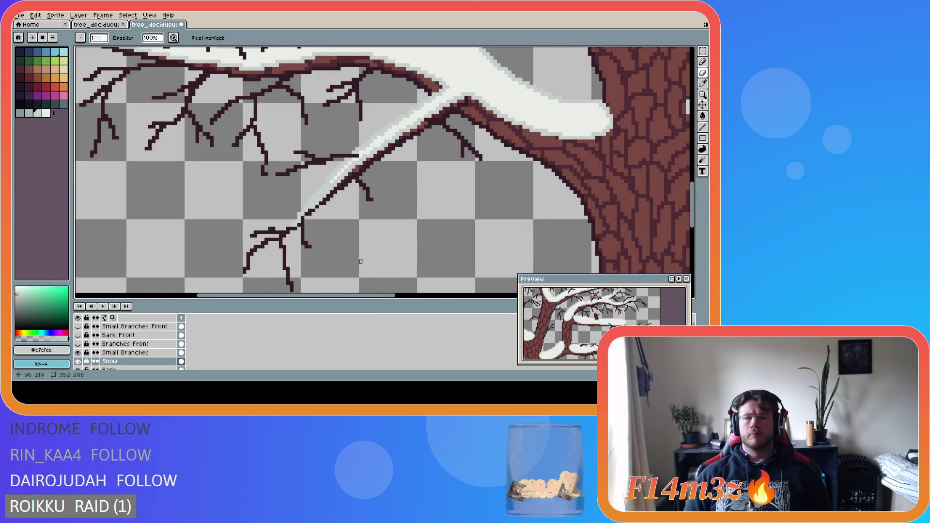
scroll(382, 284, down, 6)
key(v)
key(b)
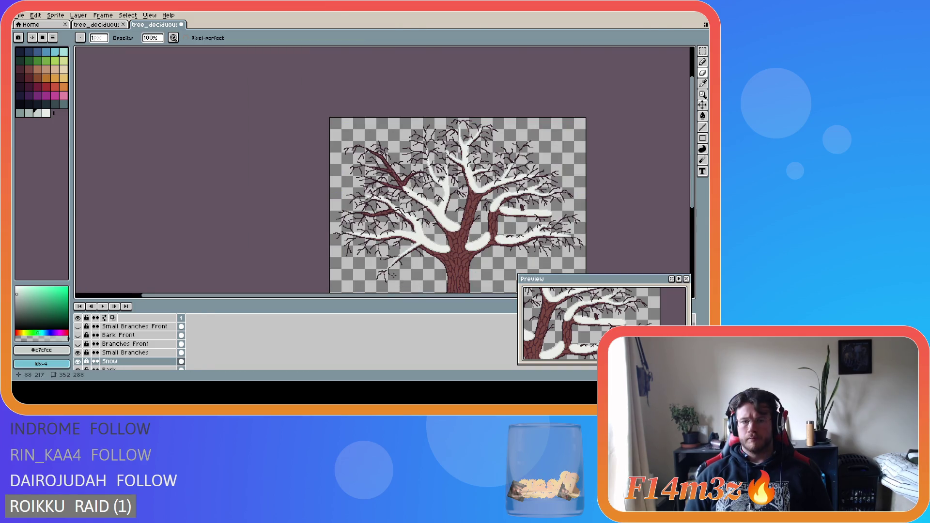
scroll(394, 275, up, 6)
scroll(394, 276, up, 1)
- Pick the #ebede9 snow white from the branch and clean up the snow pixels with the eraser
alt+click(389, 199)
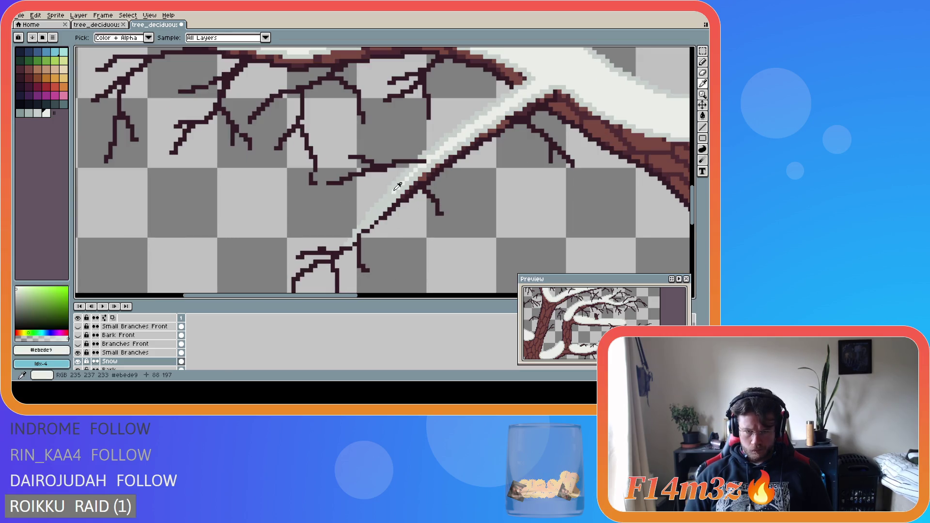
key(e)
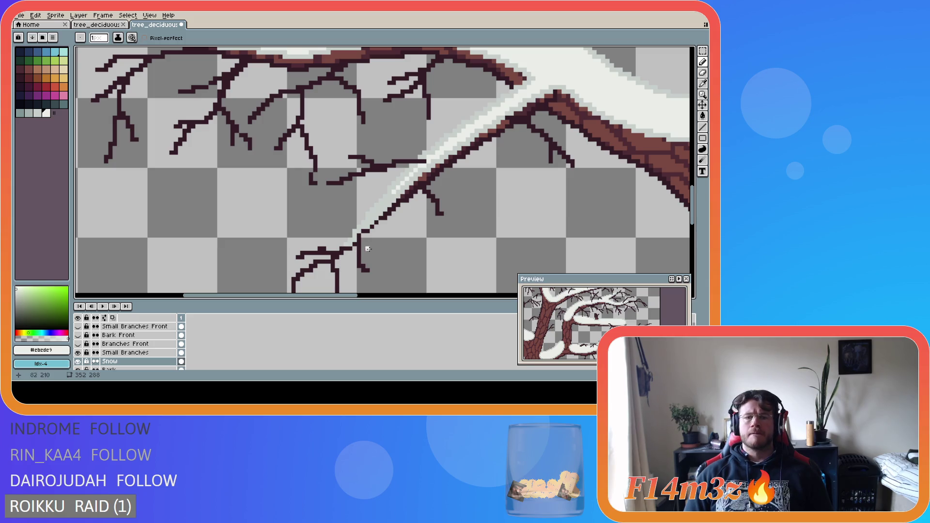
scroll(446, 239, down, 7)
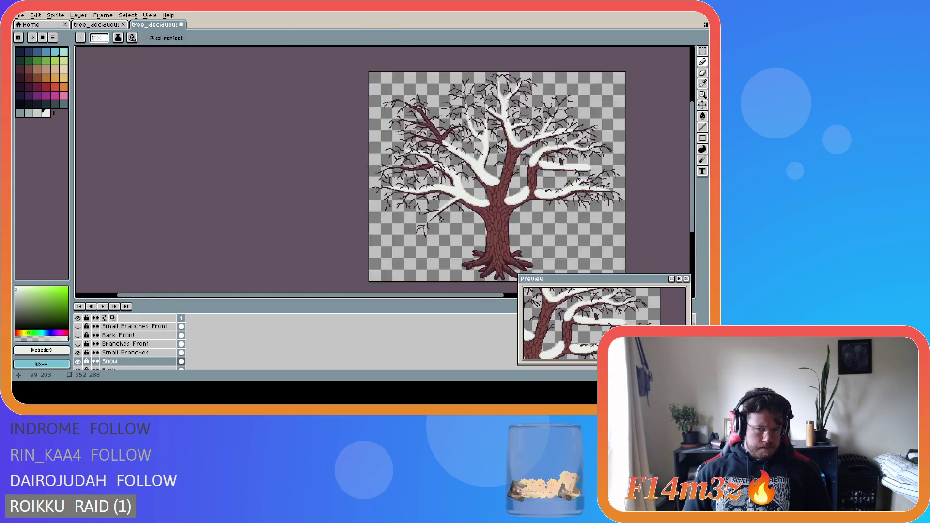
scroll(446, 254, up, 3)
drag(436, 295, 511, 295)
mouse_move(696, 182)
mouse_down()
mouse_move(696, 166)
mouse_move(672, 152)
mouse_up()
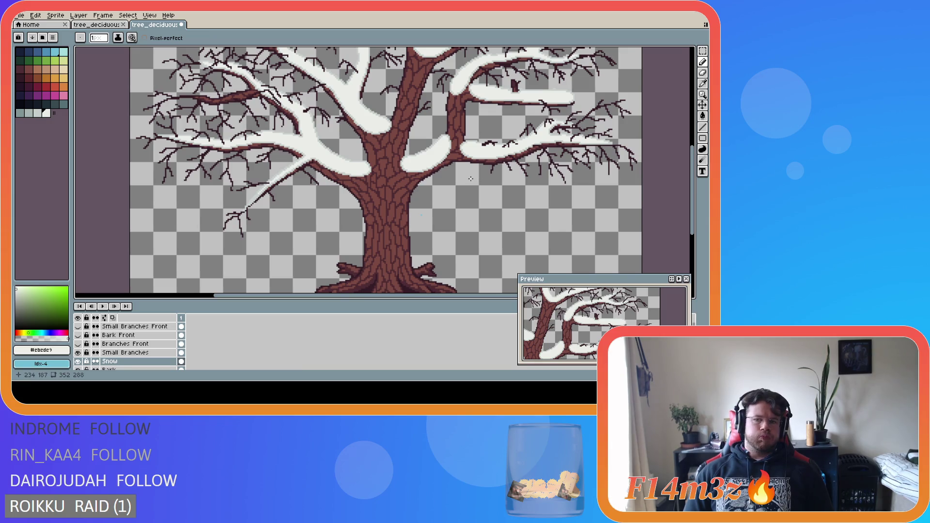
- Save the tree sprite with Ctrl+S
key(ctrl+s)
scroll(533, 180, down, 2)
drag(696, 193, 696, 178)
drag(430, 295, 514, 295)
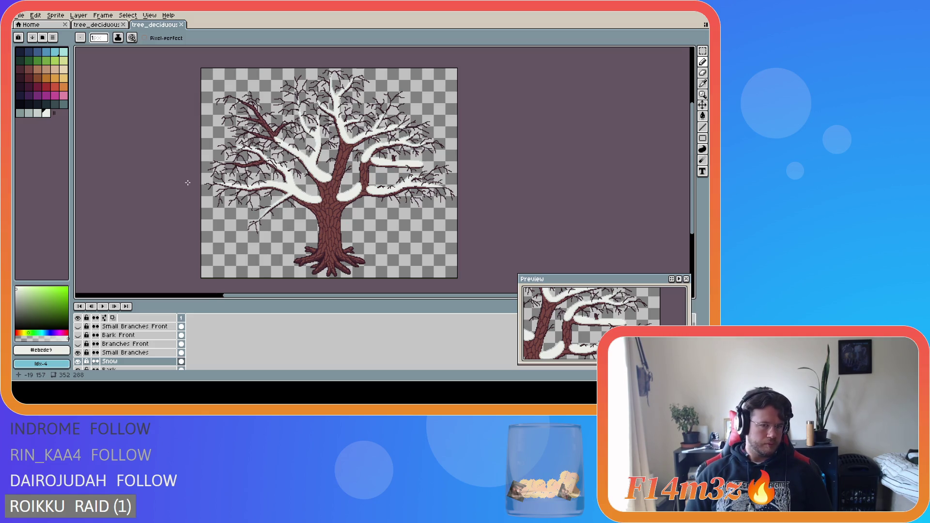
- Pick pale grey #c7cfcc and draw a shading stroke along the left branch's snow
scroll(333, 148, up, 3)
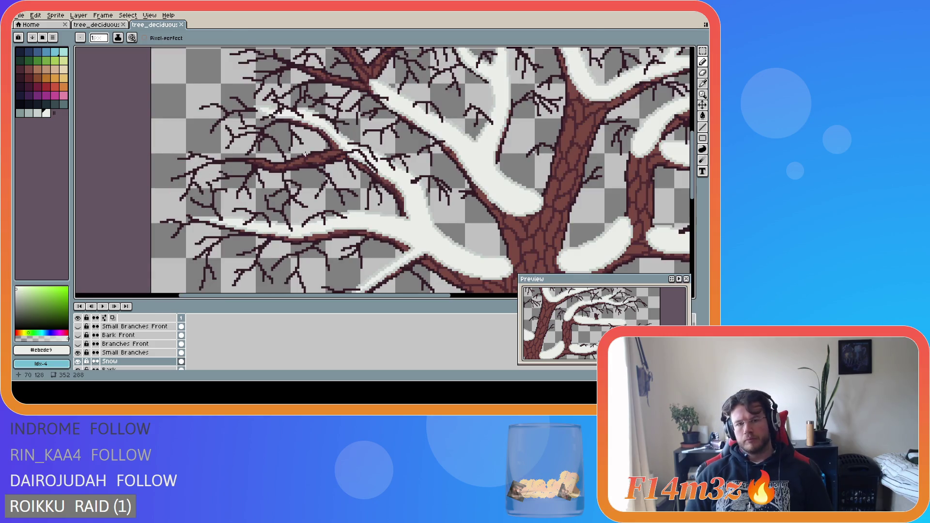
alt+click(341, 144)
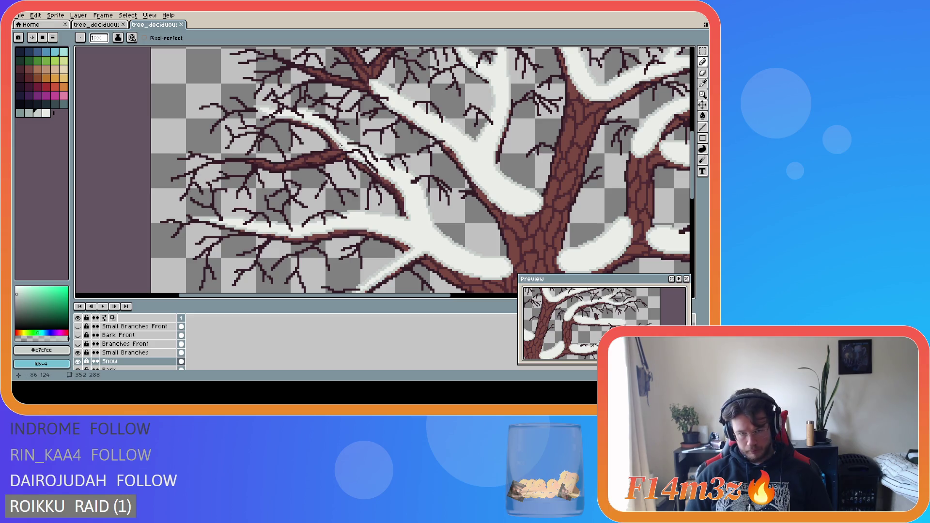
mouse_move(341, 144)
mouse_down()
mouse_move(220, 161)
mouse_move(324, 160)
mouse_move(355, 175)
mouse_move(357, 194)
mouse_up()
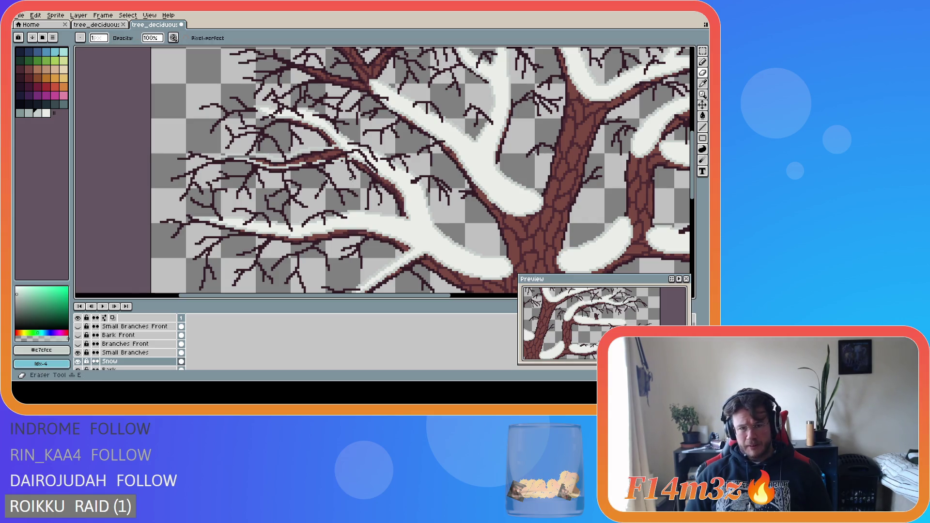
- Hide Small Branches and outline the thin branch's snow strip with pencil and line strokes
click(78, 352)
drag(352, 162, 309, 163)
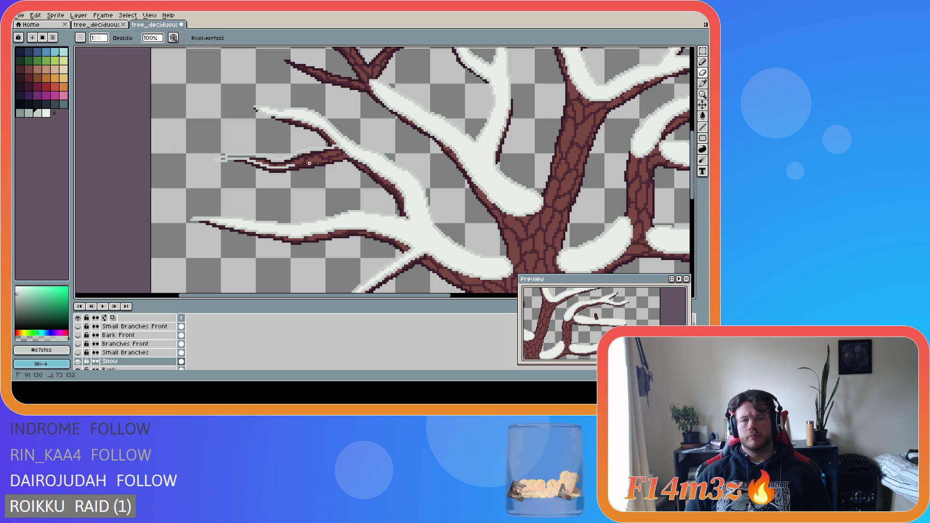
key(l)
drag(292, 165, 347, 154)
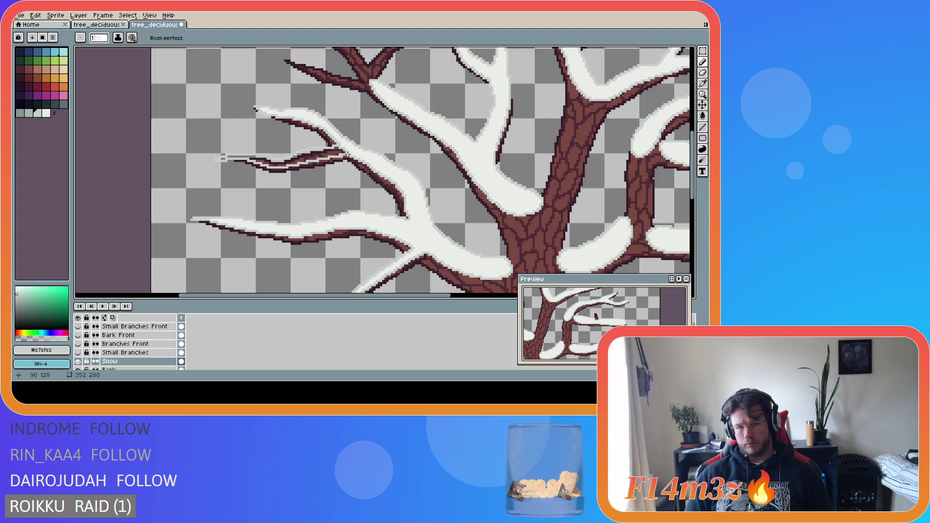
key(shift)
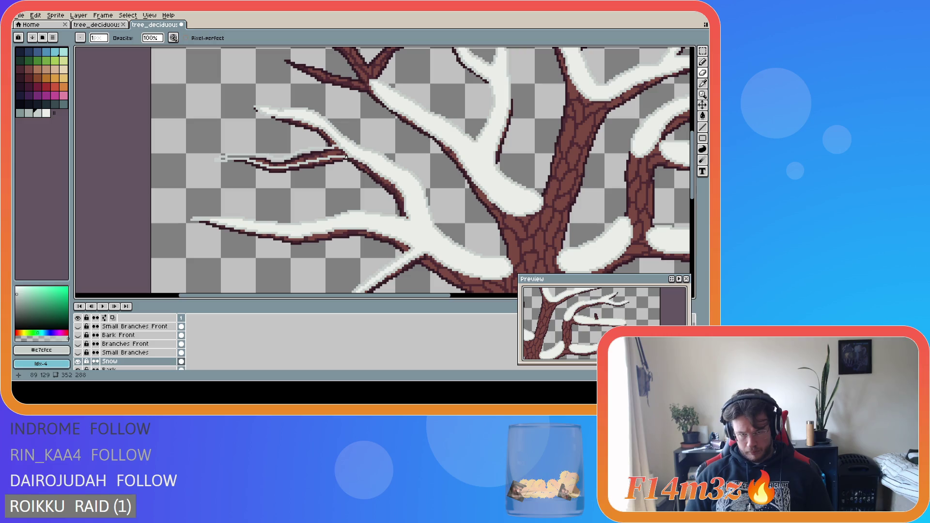
- Fill the snow strip with #ebede9 white and show the Small Branches layer again
alt+click(351, 160)
key(g)
click(351, 160)
scroll(347, 164, up, 1)
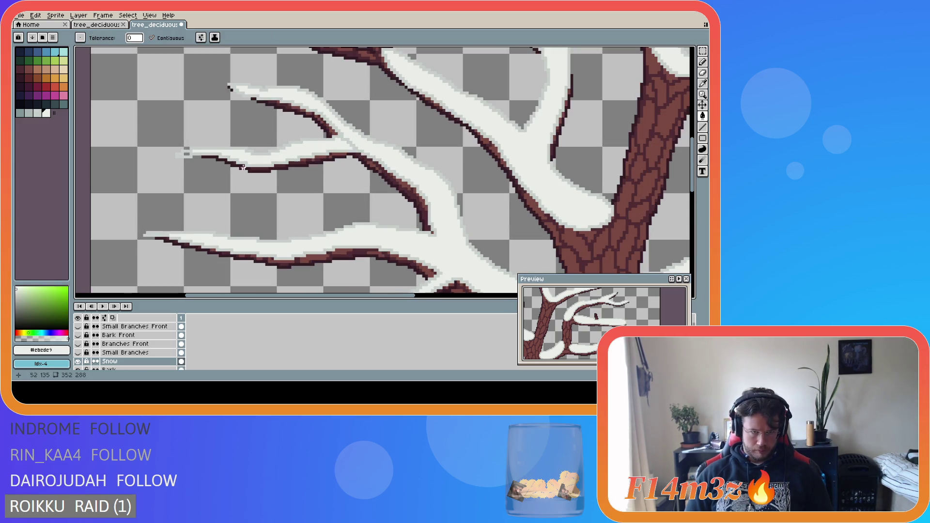
scroll(348, 141, up, 3)
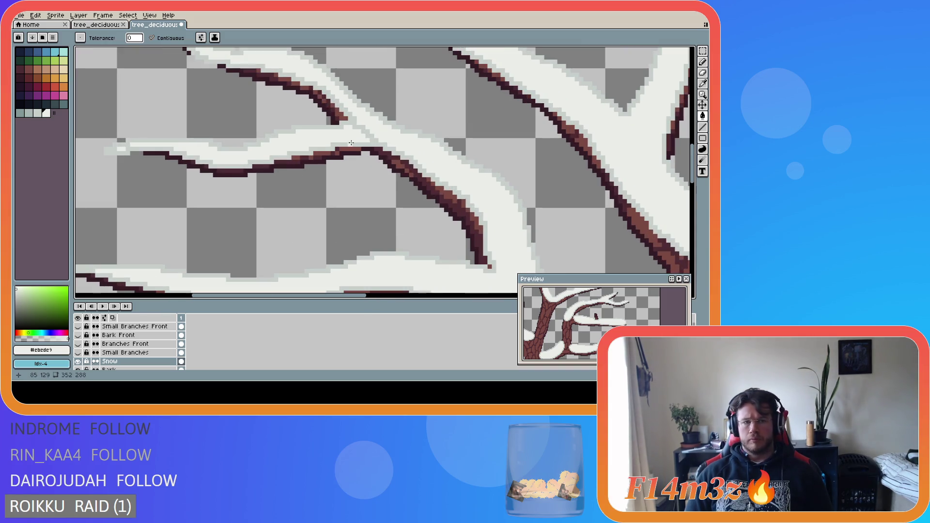
key(b)
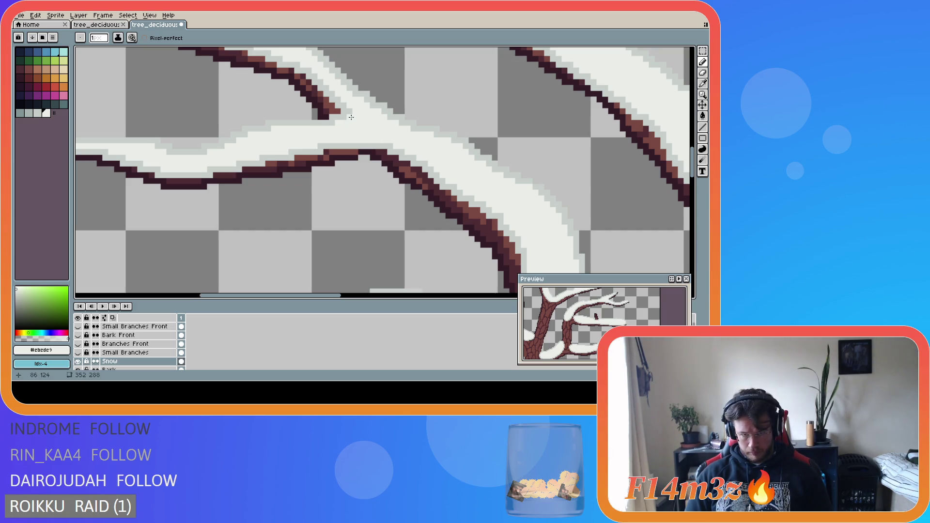
scroll(370, 175, down, 4)
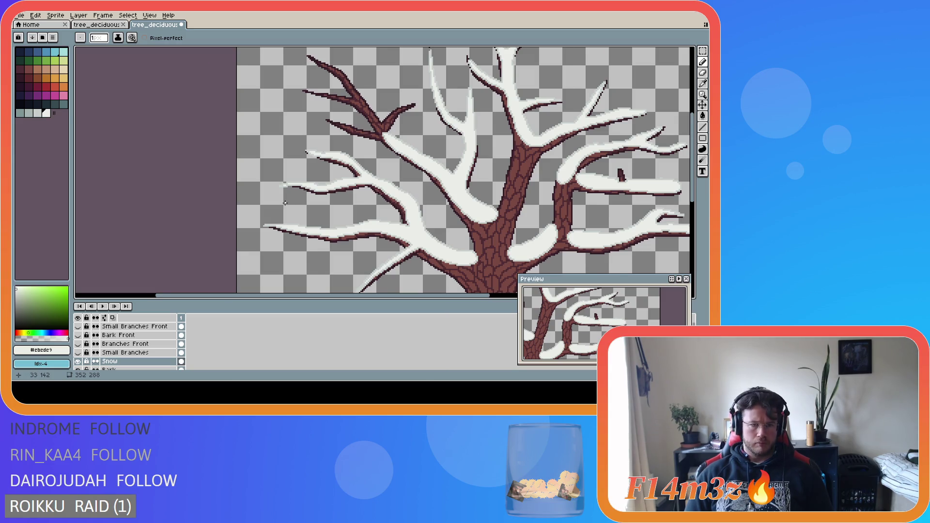
scroll(285, 203, down, 2)
click(77, 353)
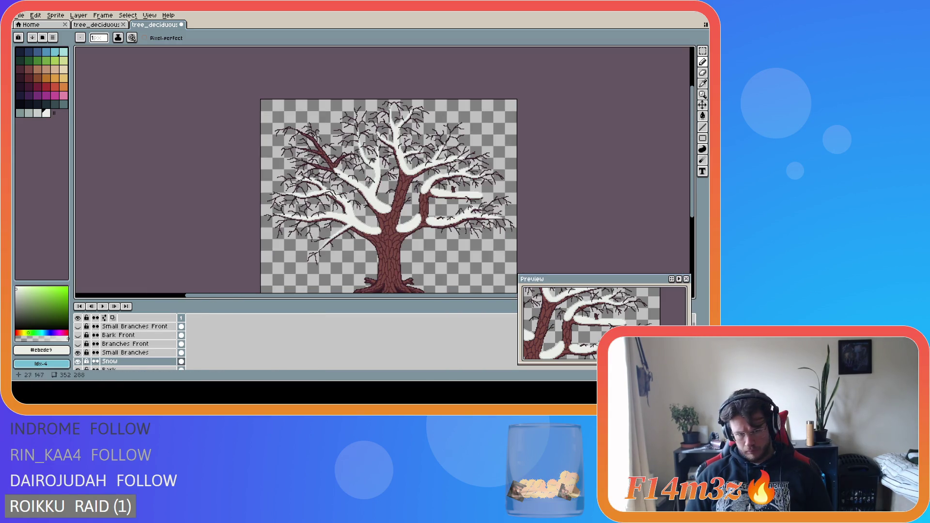
- Erase stray snow pixels along an upper-left branch
scroll(280, 206, up, 3)
scroll(278, 214, up, 3)
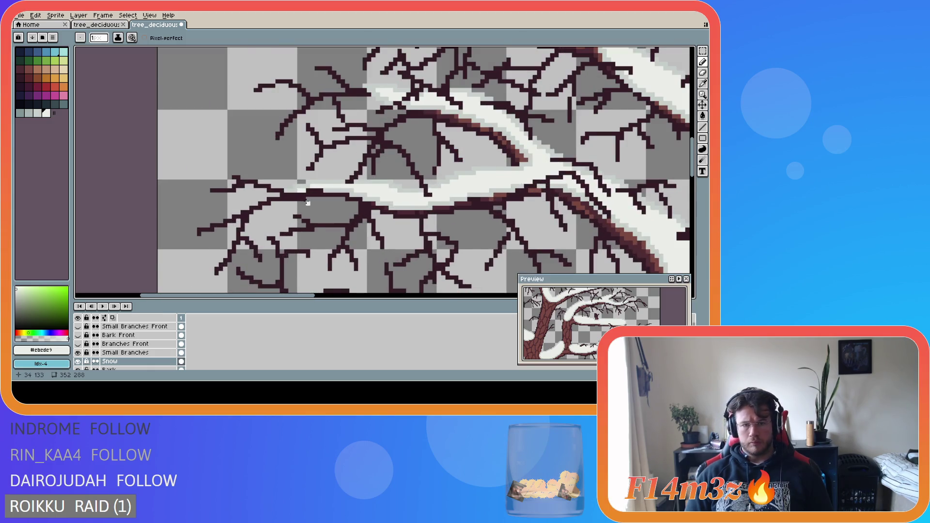
scroll(308, 209, down, 1)
scroll(308, 206, up, 2)
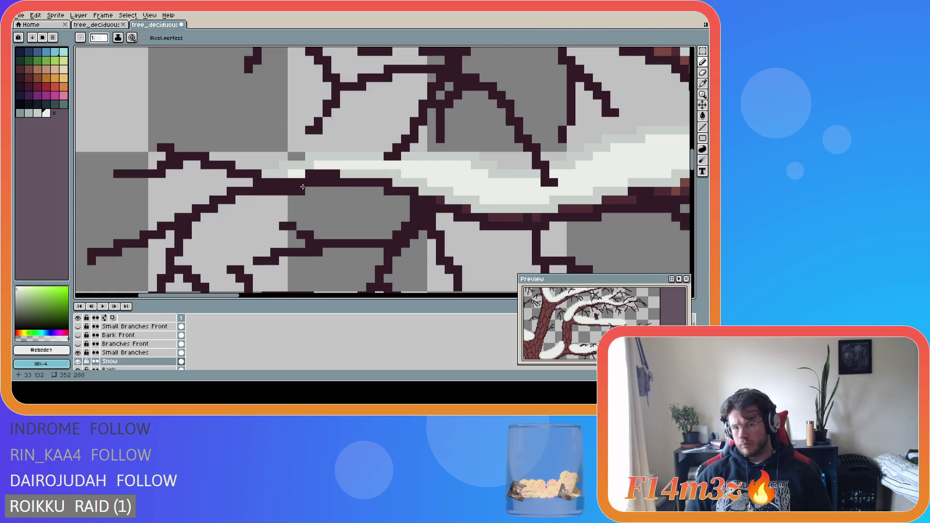
key(e)
mouse_move(275, 182)
mouse_down()
mouse_move(301, 173)
mouse_move(284, 183)
mouse_move(318, 183)
mouse_move(327, 173)
mouse_move(285, 163)
mouse_move(318, 157)
mouse_move(327, 167)
mouse_move(336, 157)
mouse_move(318, 156)
mouse_up()
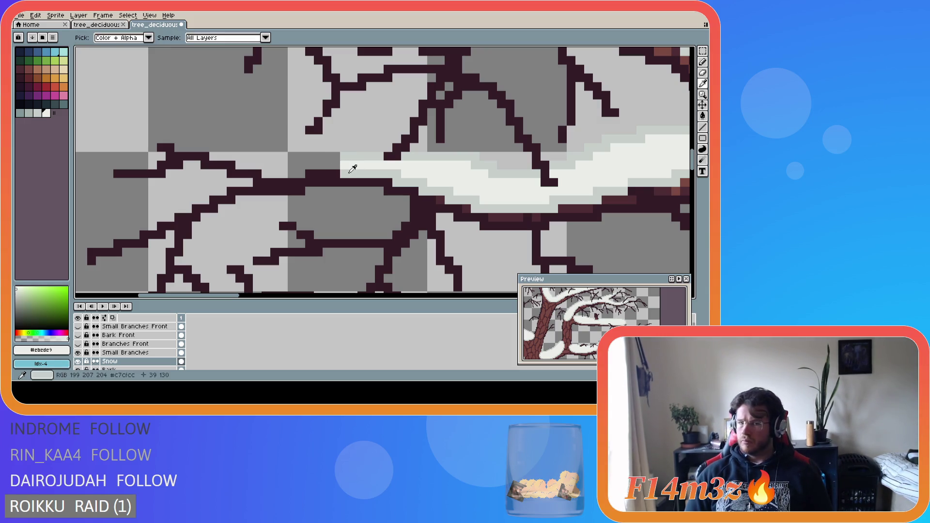
- Add a pale grey pixel to the snow edge and save the tree file
alt+click(345, 166)
scroll(326, 211, down, 2)
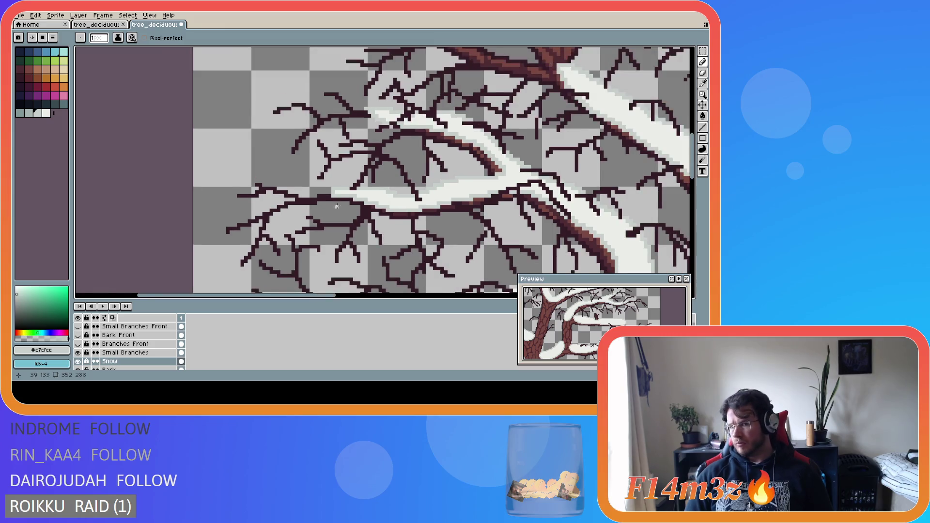
scroll(336, 206, up, 3)
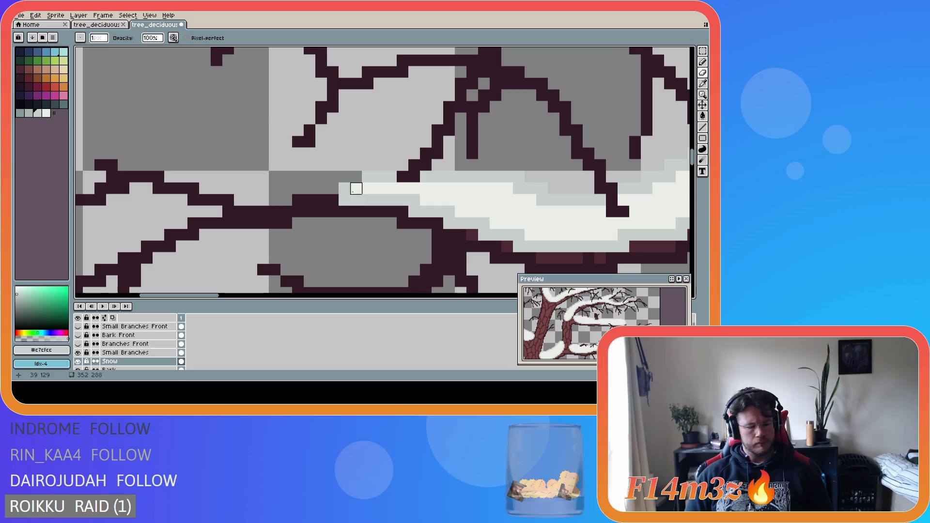
click(368, 188)
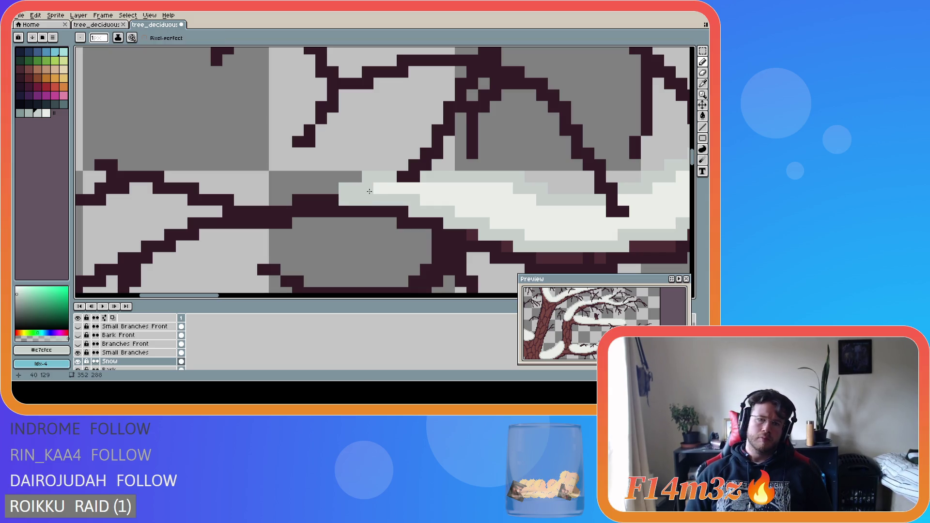
scroll(339, 267, down, 2)
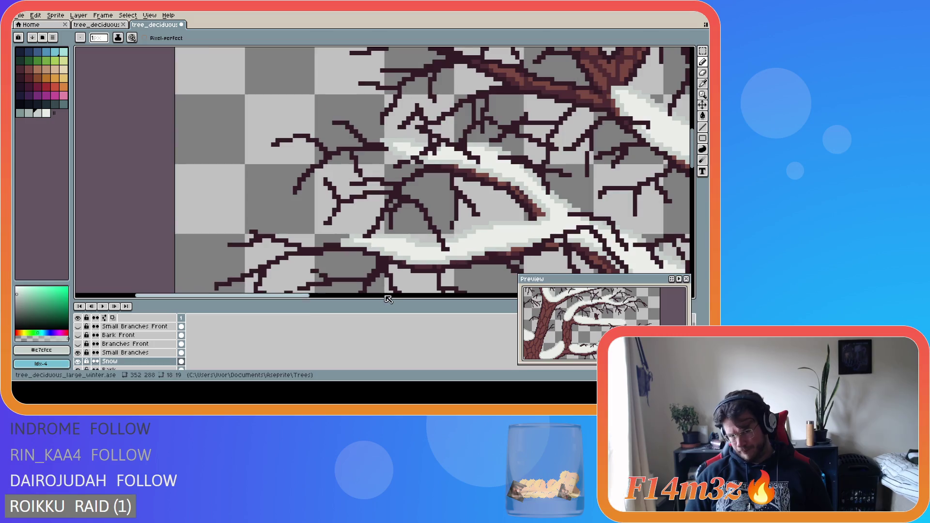
drag(73, 194, 91, 193)
mouse_move(306, 297)
mouse_down()
mouse_move(290, 298)
mouse_move(372, 296)
mouse_up()
key(ctrl+s)
- Erase more stray snow pixels covering a branch so the twigs show, then save again
scroll(399, 286, down, 5)
drag(304, 299, 387, 299)
drag(693, 185, 696, 228)
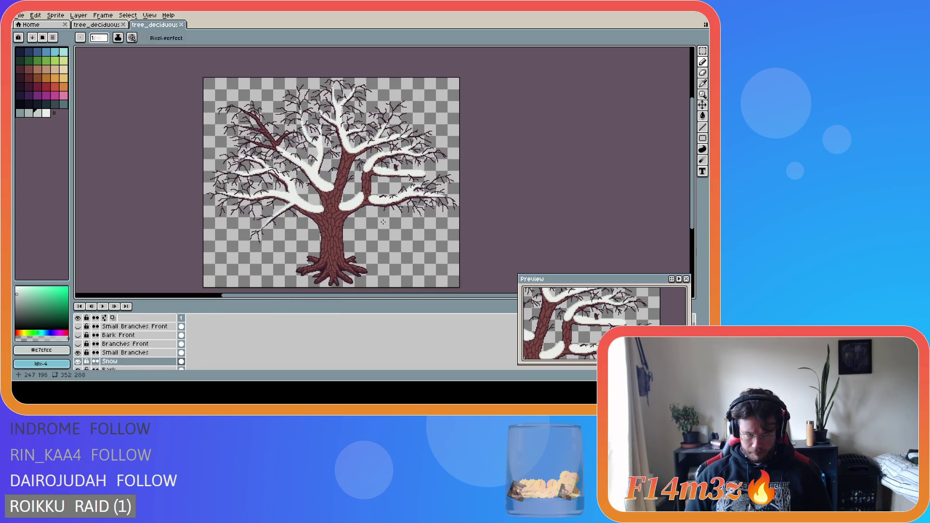
scroll(257, 152, up, 5)
key(e)
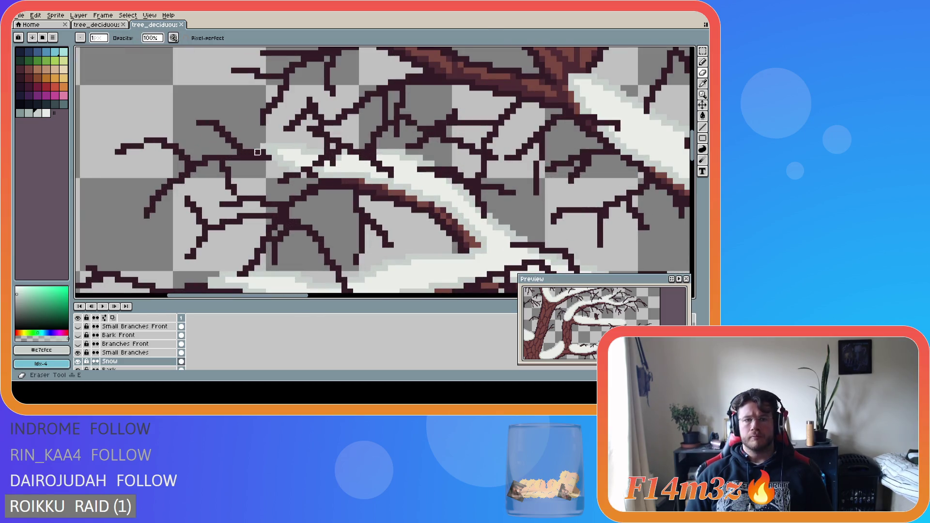
drag(263, 147, 270, 153)
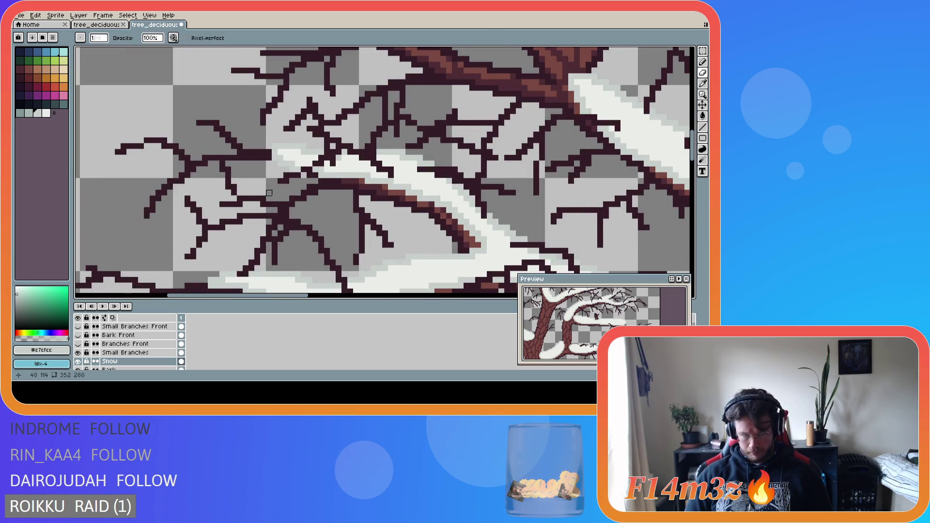
scroll(427, 238, down, 4)
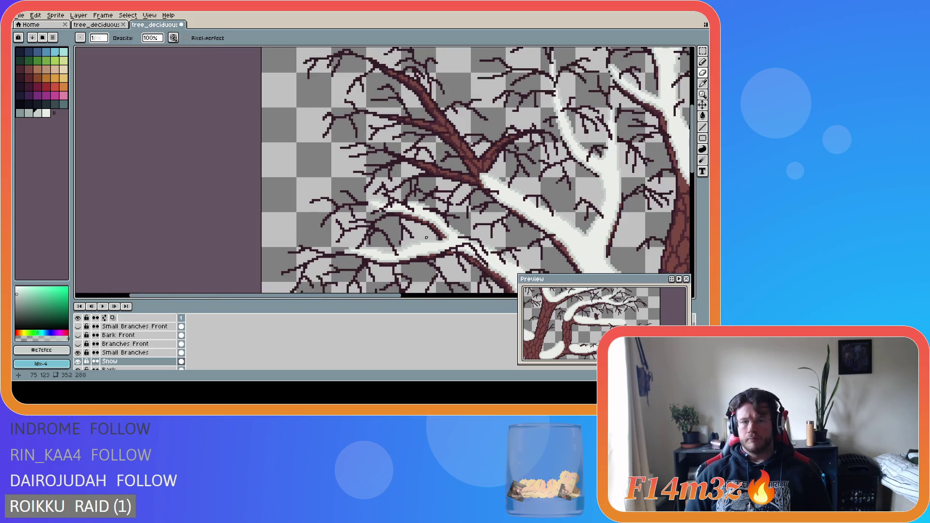
scroll(503, 250, down, 5)
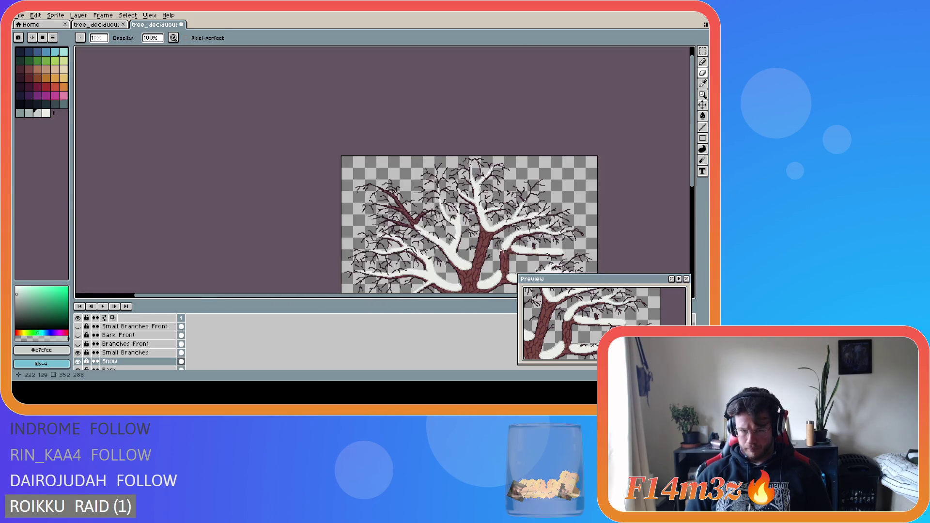
drag(692, 184, 698, 228)
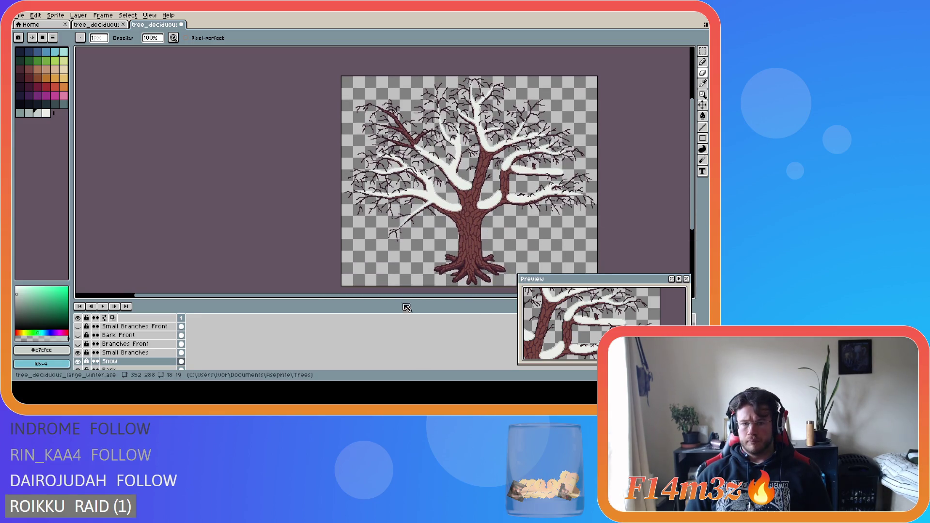
drag(407, 296, 485, 299)
key(ctrl+s)
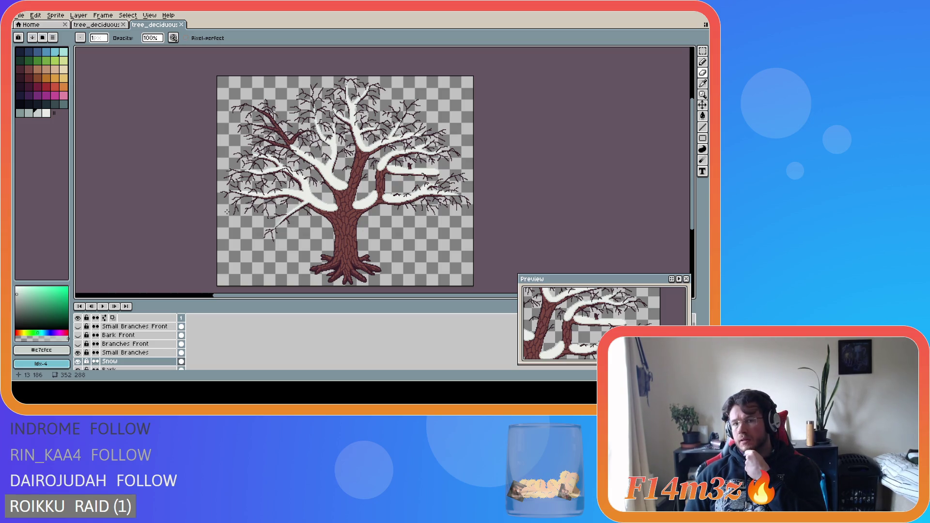
scroll(308, 202, up, 5)
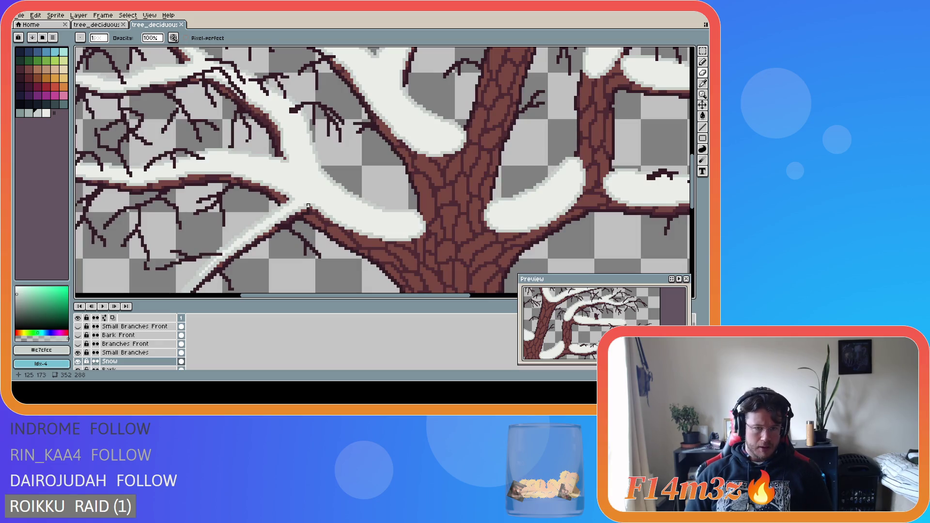
- Draw short light grey lines along the snow edge near the trunk fork, saving
scroll(305, 202, up, 1)
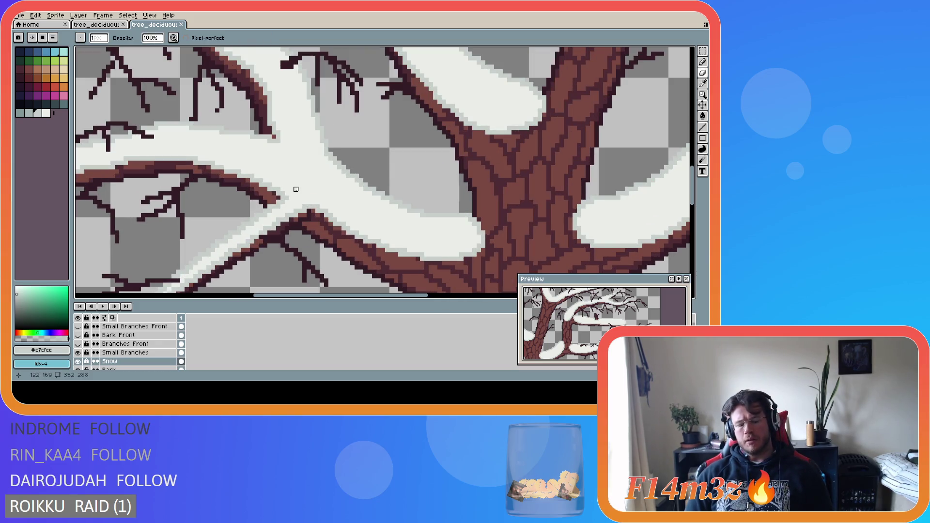
key(l)
drag(296, 190, 301, 191)
key(ctrl+s)
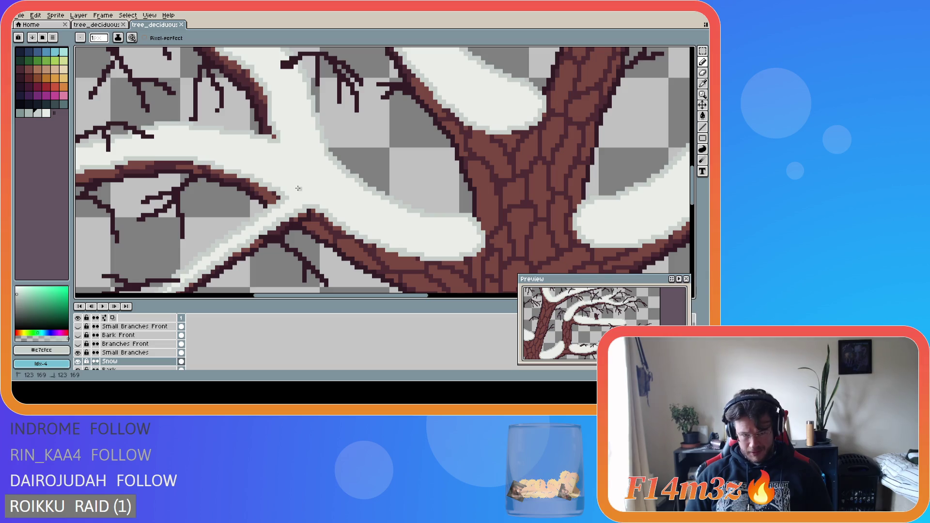
key(ctrl+s)
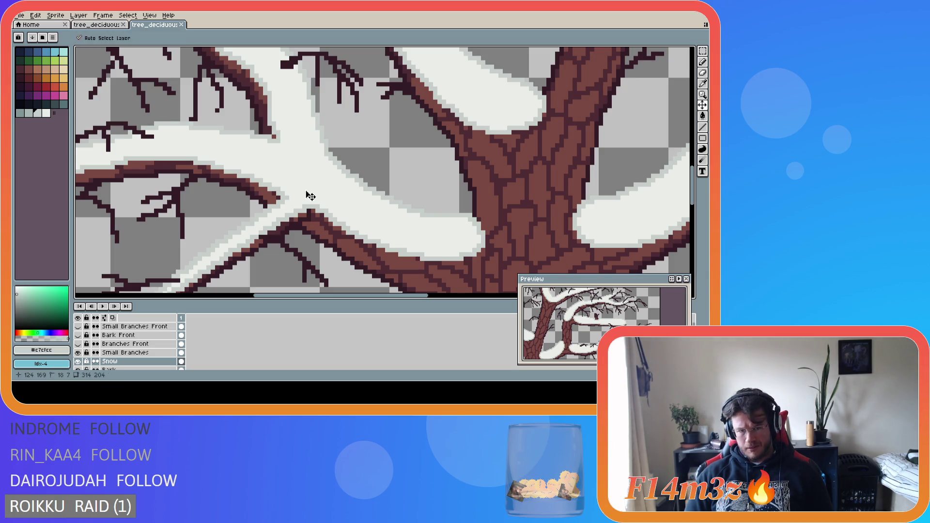
shift+click(306, 186)
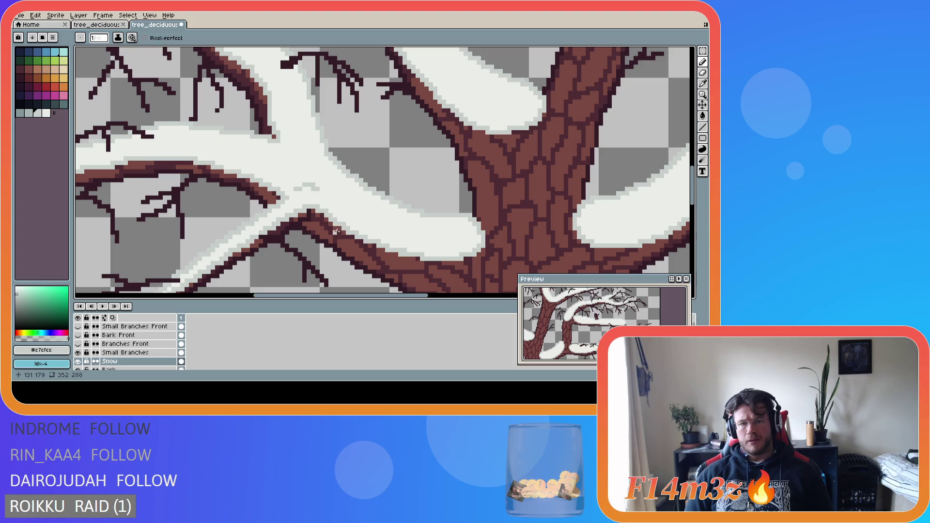
shift+click(296, 184)
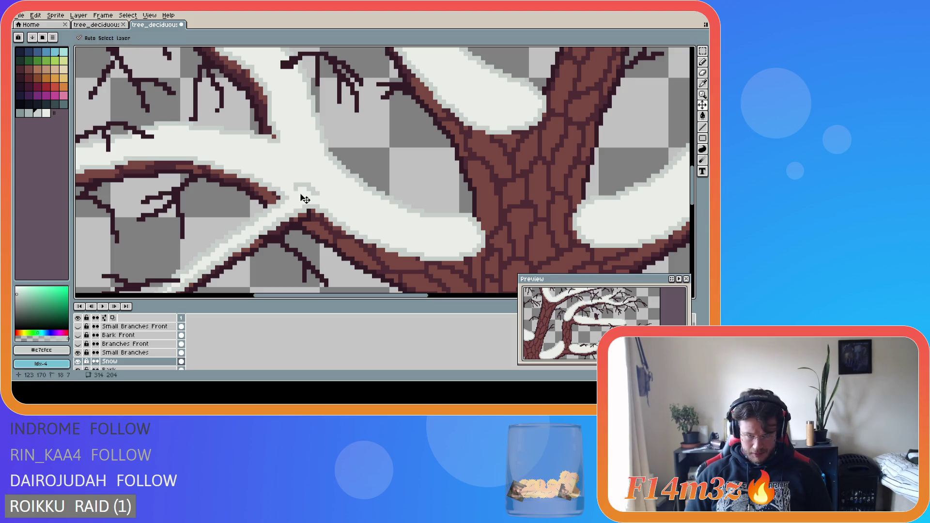
key(ctrl+s)
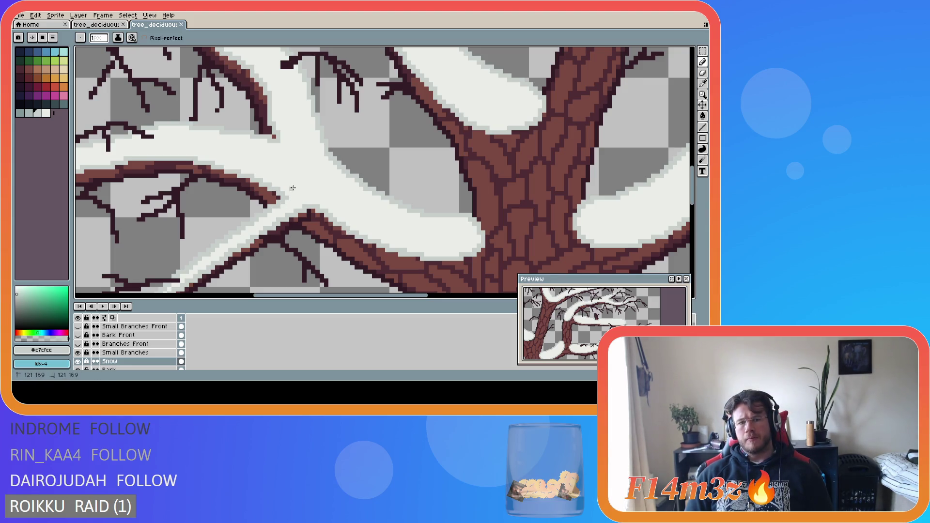
key(ctrl+s)
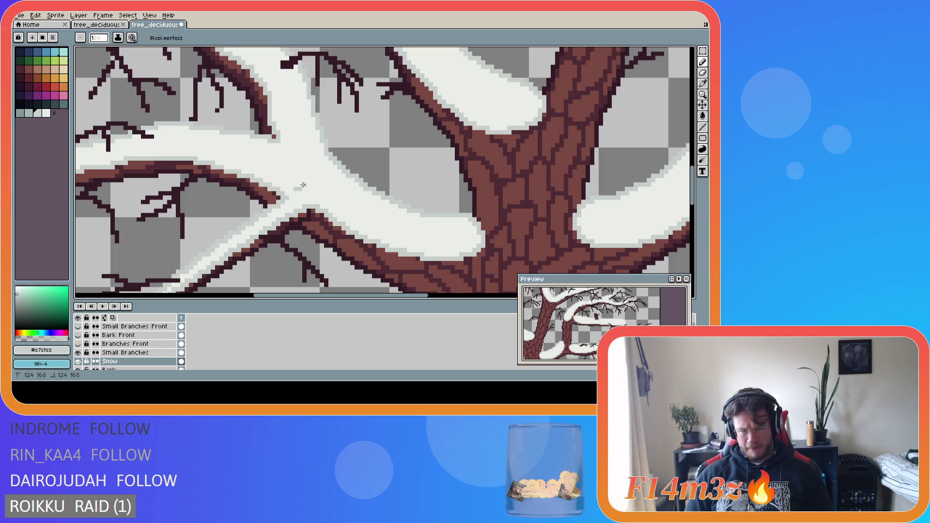
- Add more light grey touch-ups and a lower dab on the snow, saving repeatedly
click(312, 189)
key(ctrl+s)
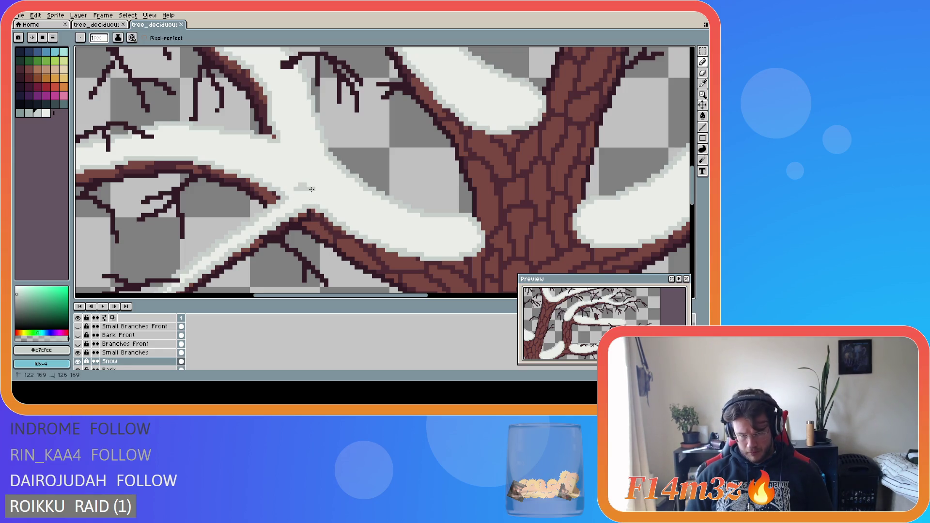
click(313, 191)
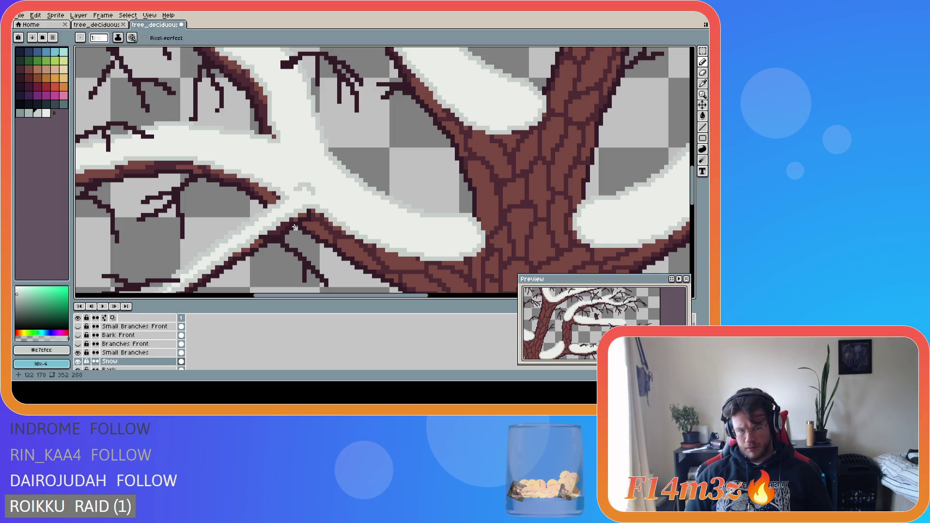
scroll(353, 238, down, 2)
key(ctrl+s)
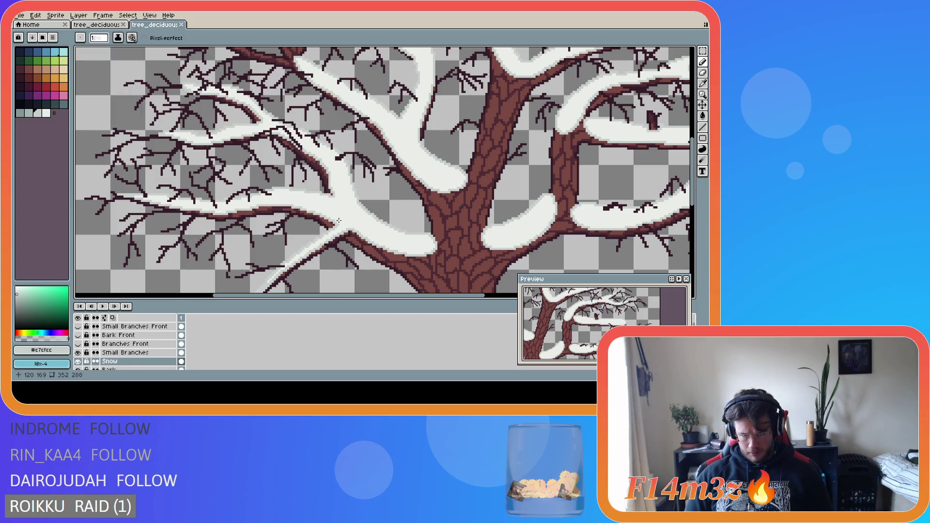
key(ctrl+s)
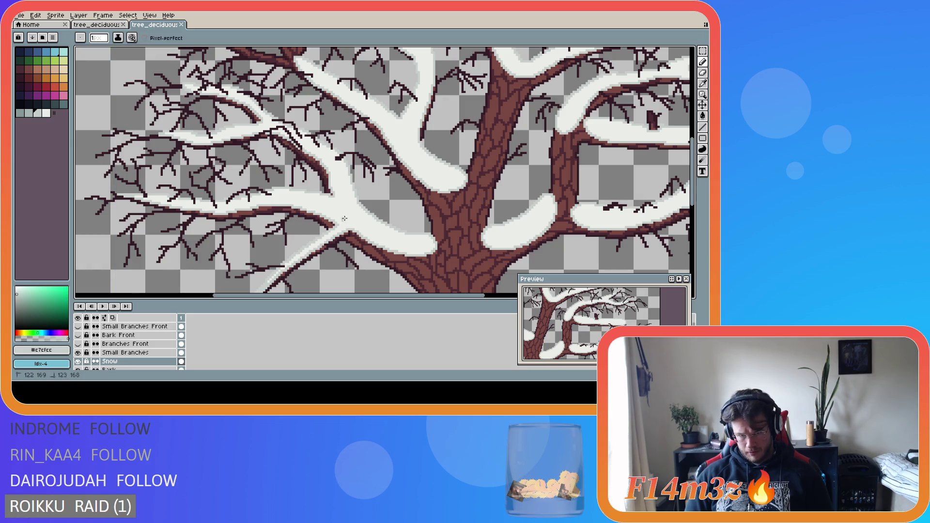
key(ctrl+s)
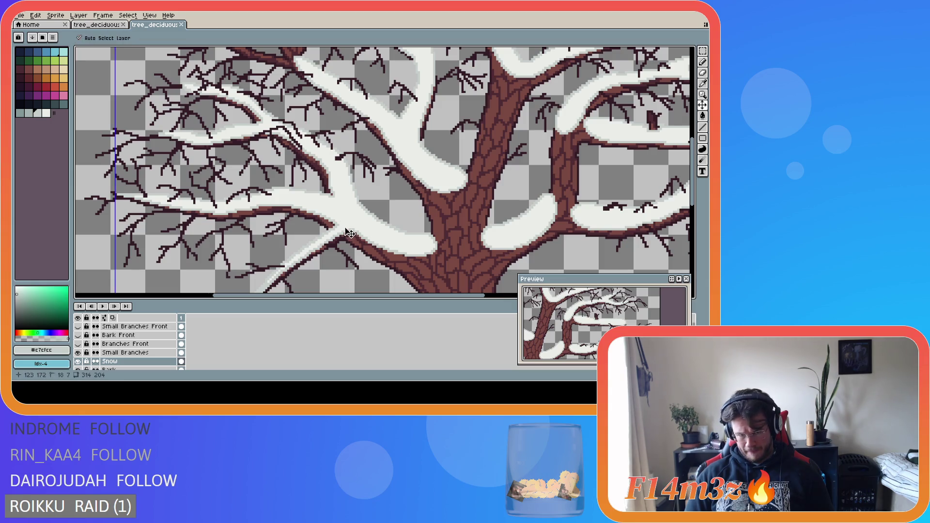
click(343, 221)
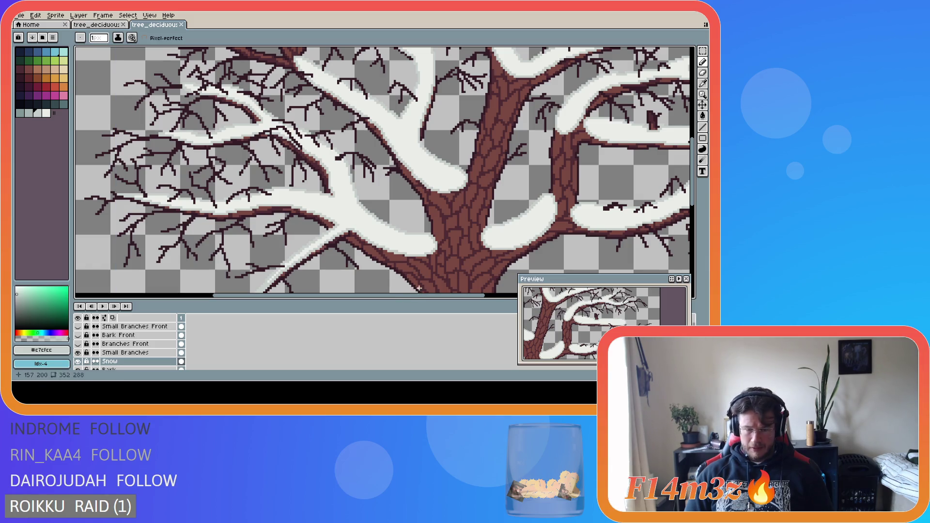
scroll(416, 275, right, 5)
key(ctrl+s)
scroll(423, 273, down, 3)
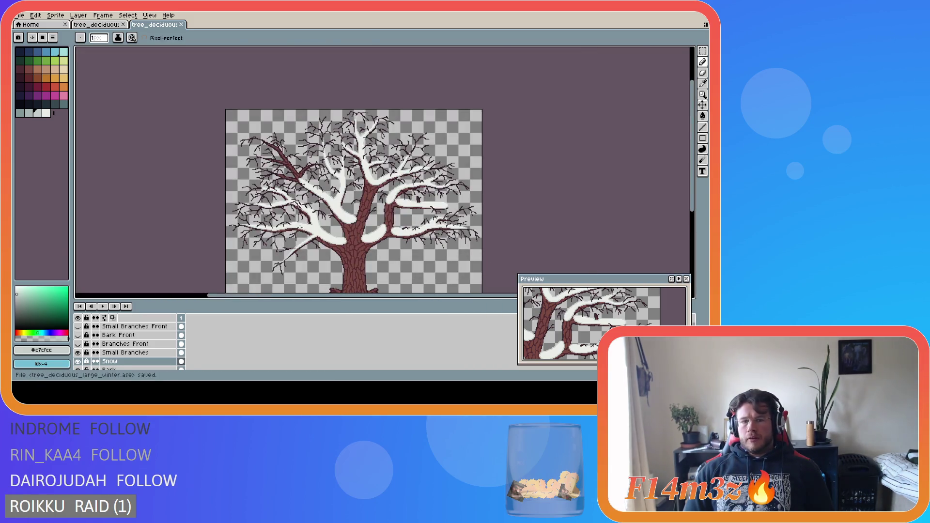
- Hide the Small Branches and Branches Front layers, leaving trunk, main branches and snow visible
click(78, 352)
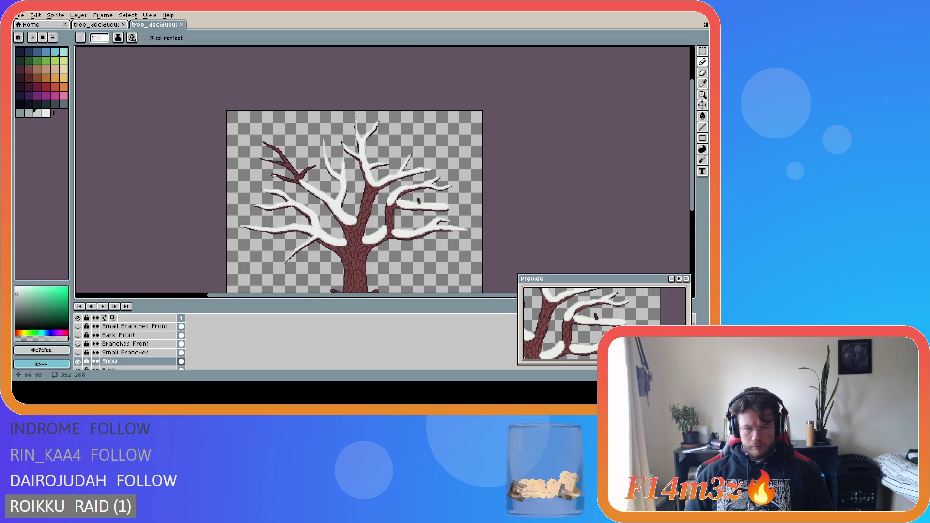
scroll(474, 213, down, 3)
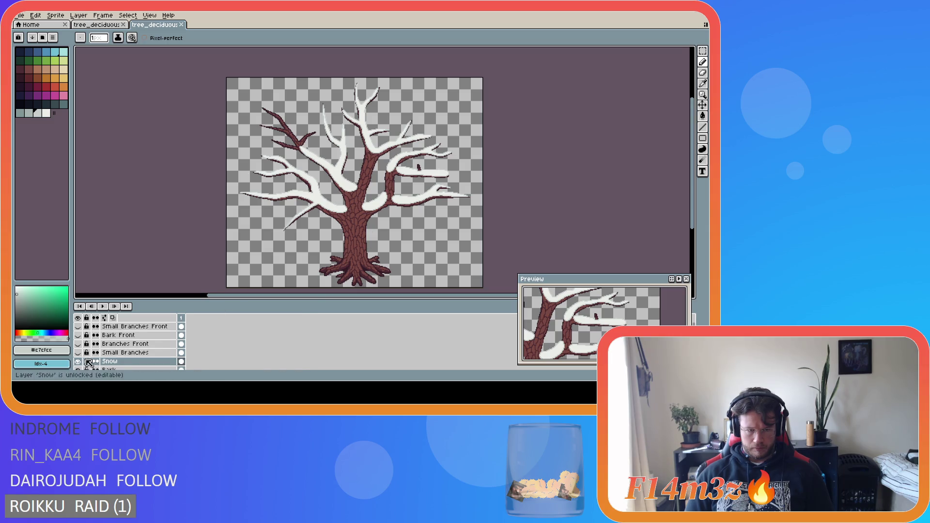
click(78, 344)
double_click(80, 345)
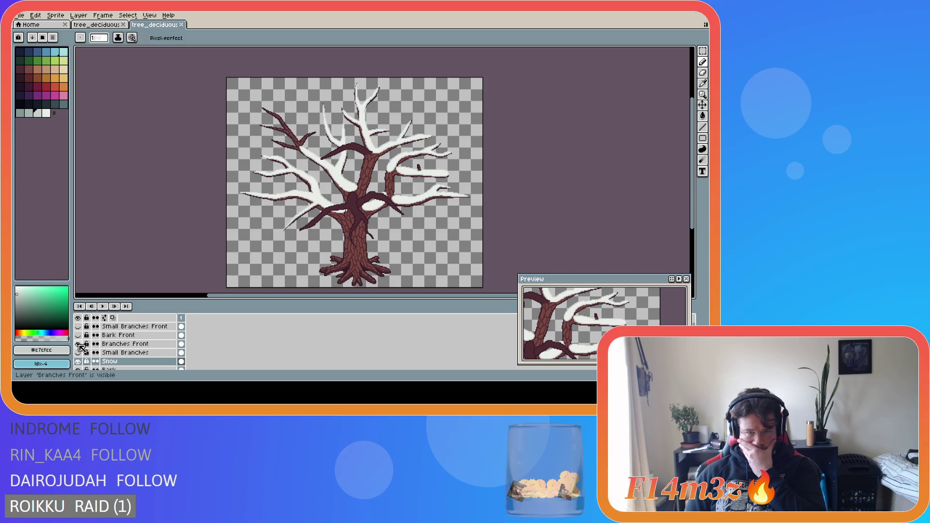
click(78, 344)
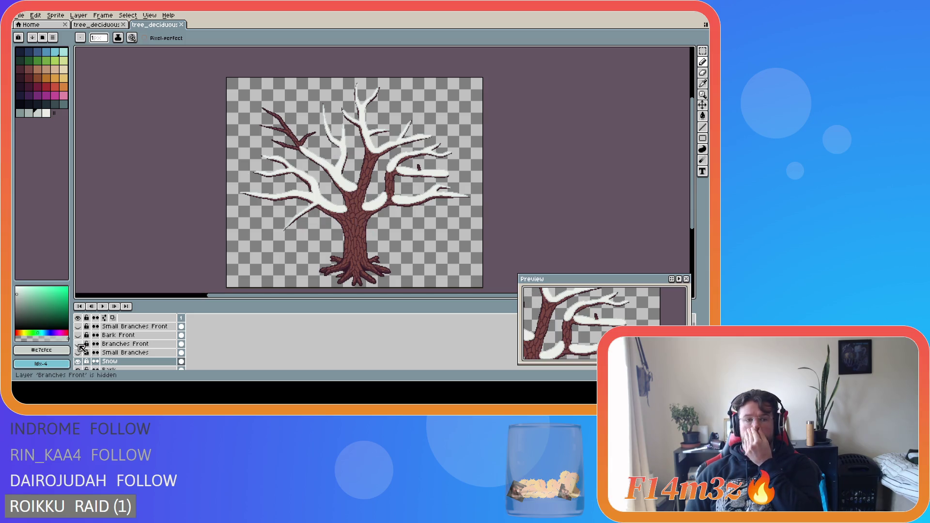
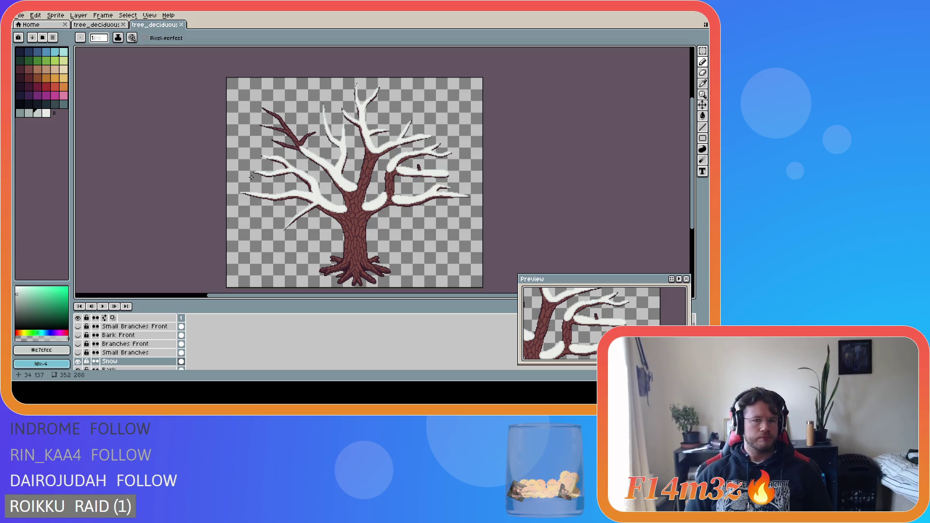
- Eyedrop the light grey and draw a snow outline along the upper-left branch's top edge
scroll(288, 131, up, 2)
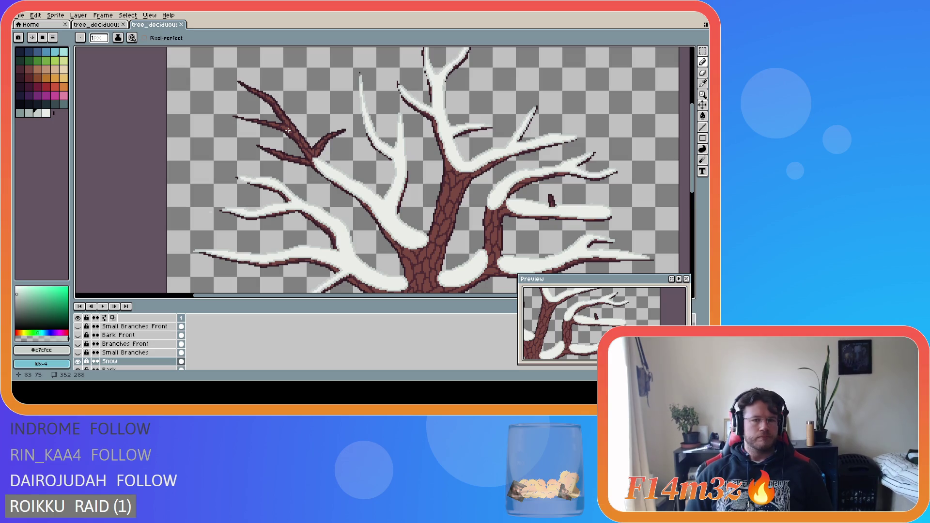
scroll(288, 130, up, 1)
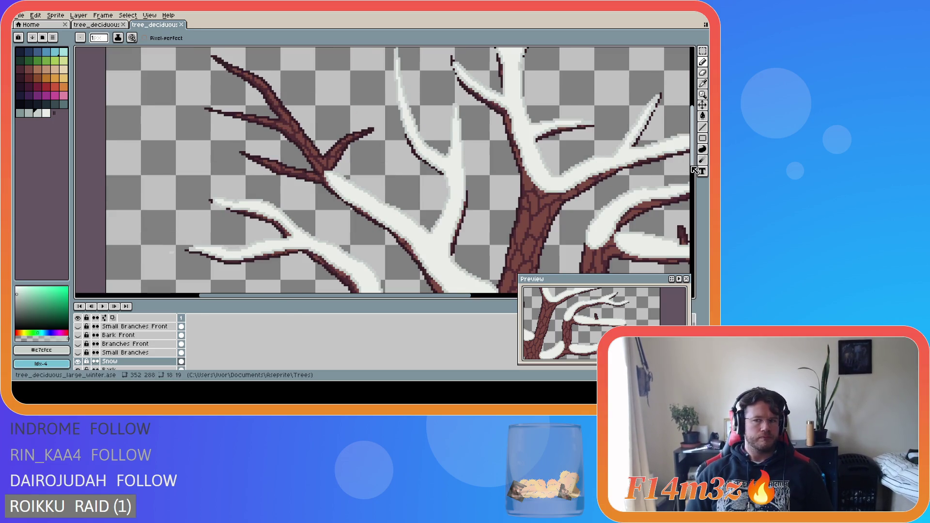
scroll(694, 170, up, 2)
key(i)
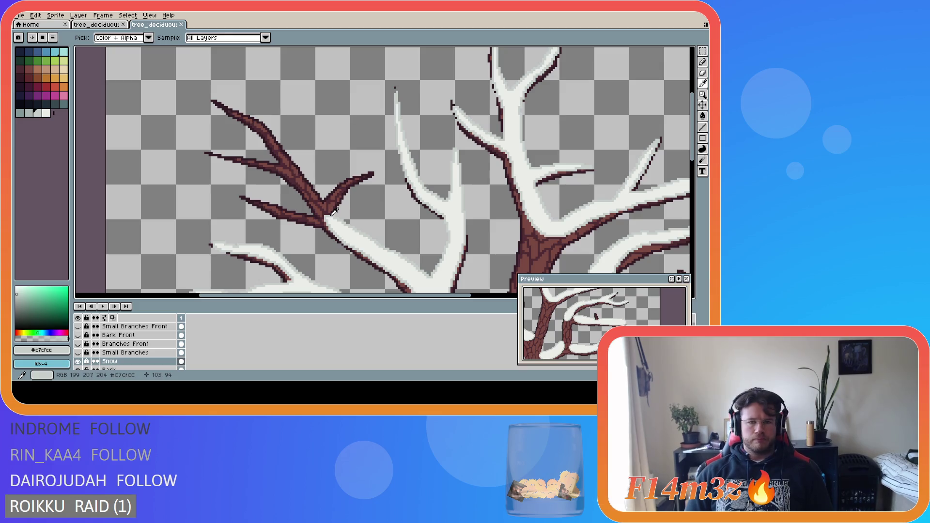
key(b)
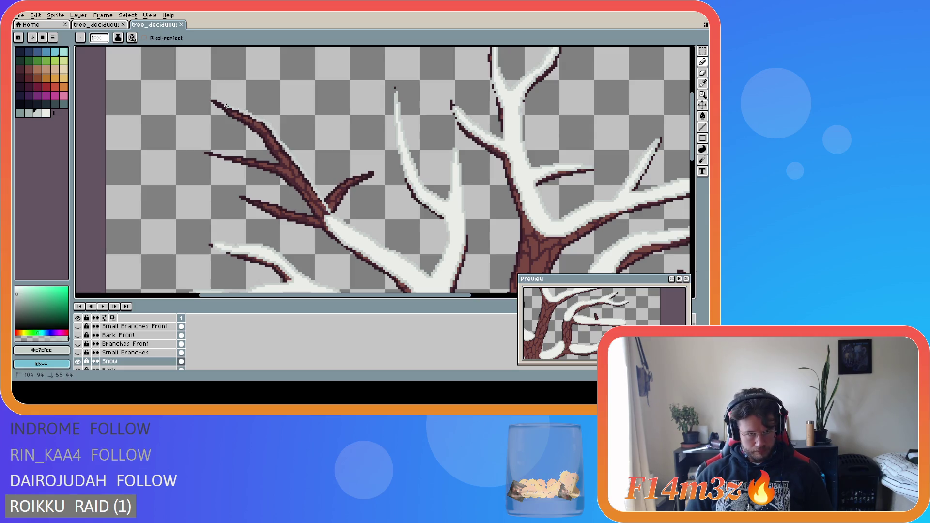
mouse_move(211, 99)
mouse_down()
mouse_move(268, 139)
mouse_move(331, 229)
mouse_up()
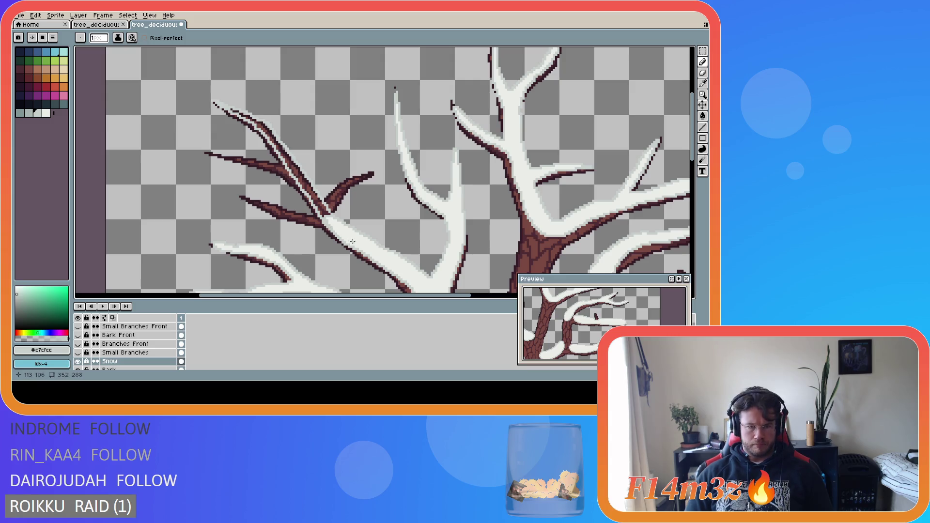
- Fill the trial snow strip and the dark line inside the upper-left branch with white
alt+click(344, 232)
key(g)
click(291, 162)
click(291, 170)
- Undo the white fill and snow outline so the upper-left branch is bare brown again
scroll(321, 212, up, 2)
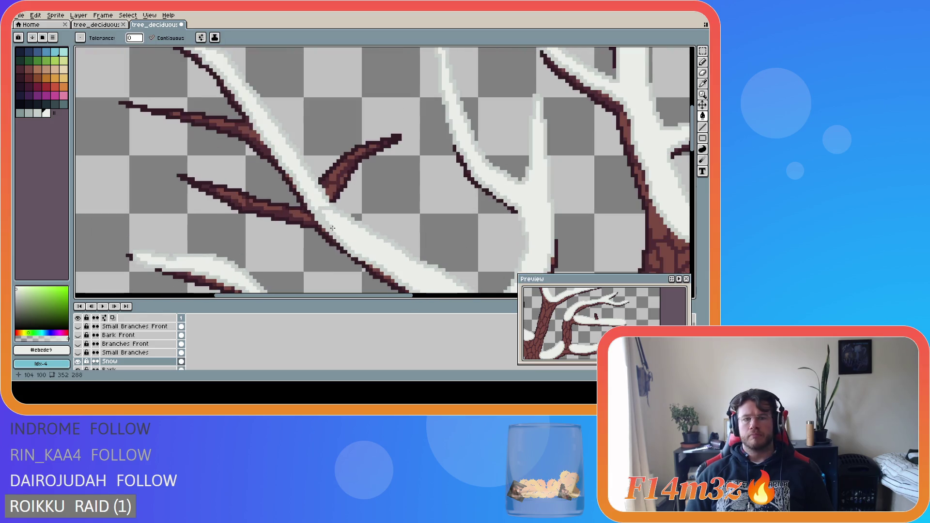
key(e)
key(b)
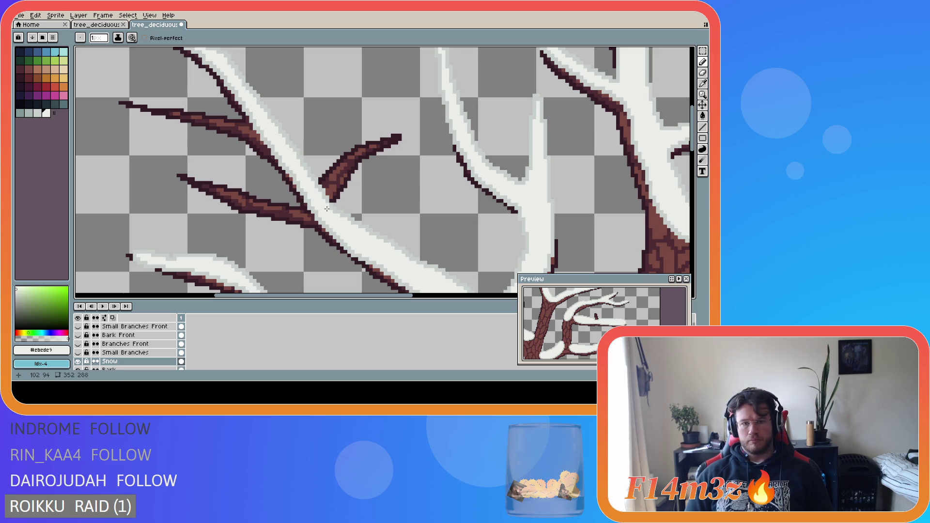
alt+click(327, 209)
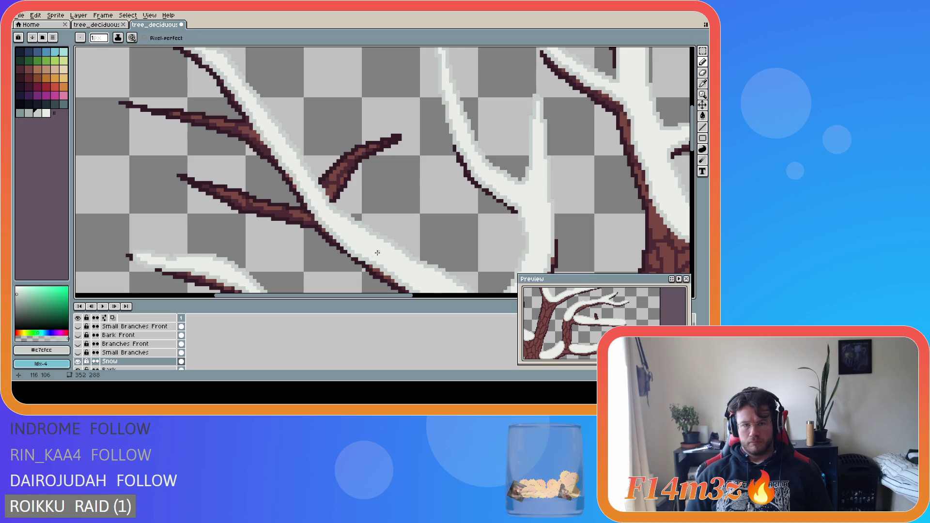
scroll(378, 252, down, 3)
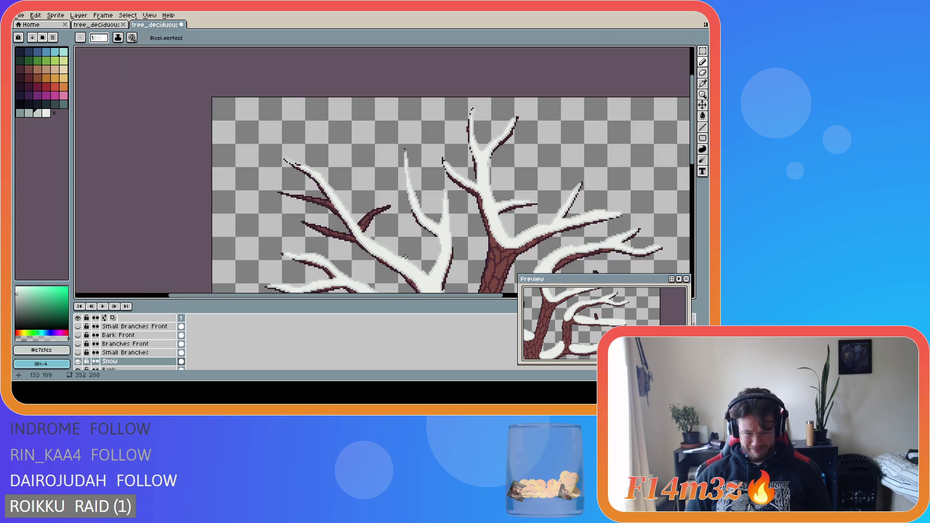
key(ctrl+z)
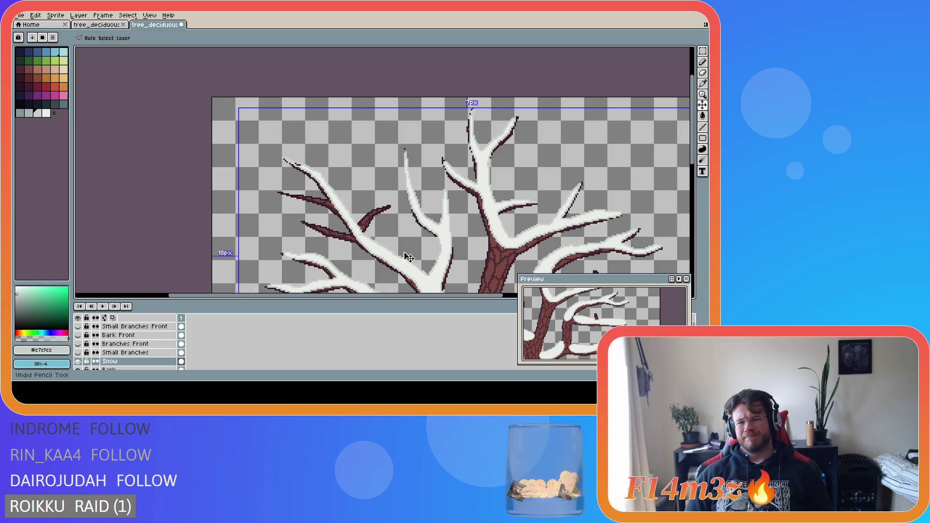
key(ctrl+y)
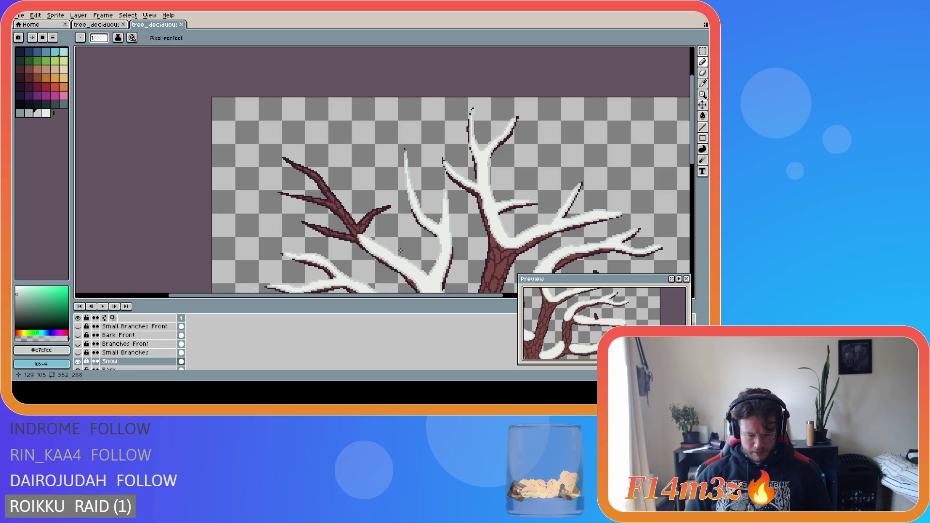
- Erase dark pixels up the branch, outline its upper edge in #c7cfcc, and fill the gap with #ebede9 white
scroll(368, 235, up, 2)
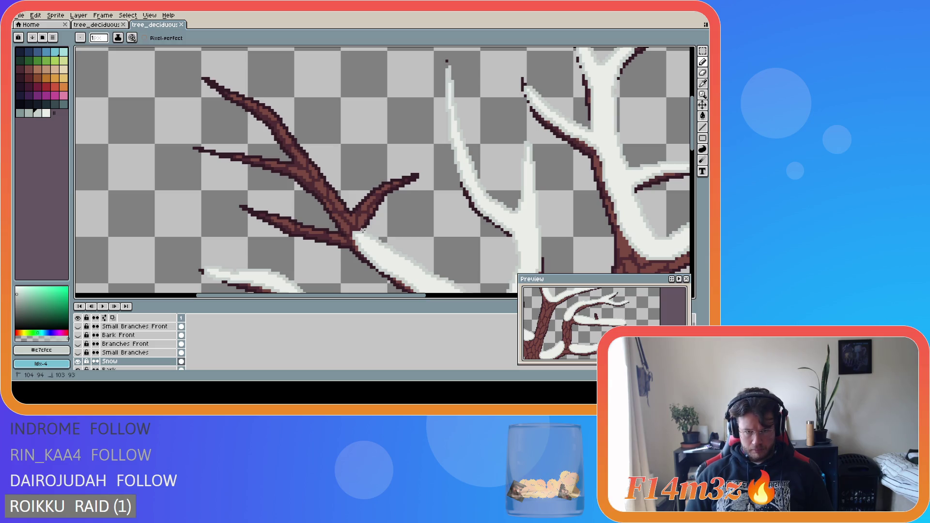
drag(364, 233, 351, 208)
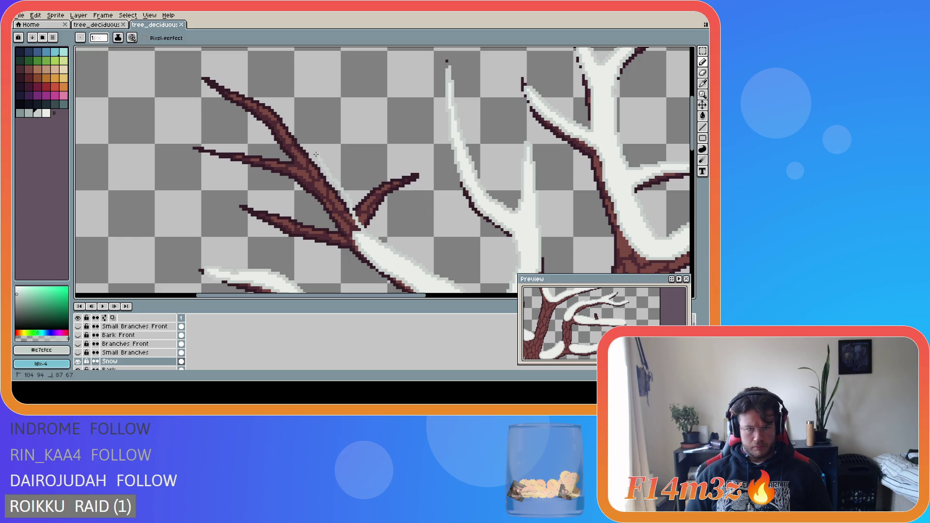
mouse_move(309, 148)
mouse_down()
mouse_move(274, 106)
mouse_move(203, 79)
mouse_move(281, 130)
mouse_move(360, 250)
mouse_up()
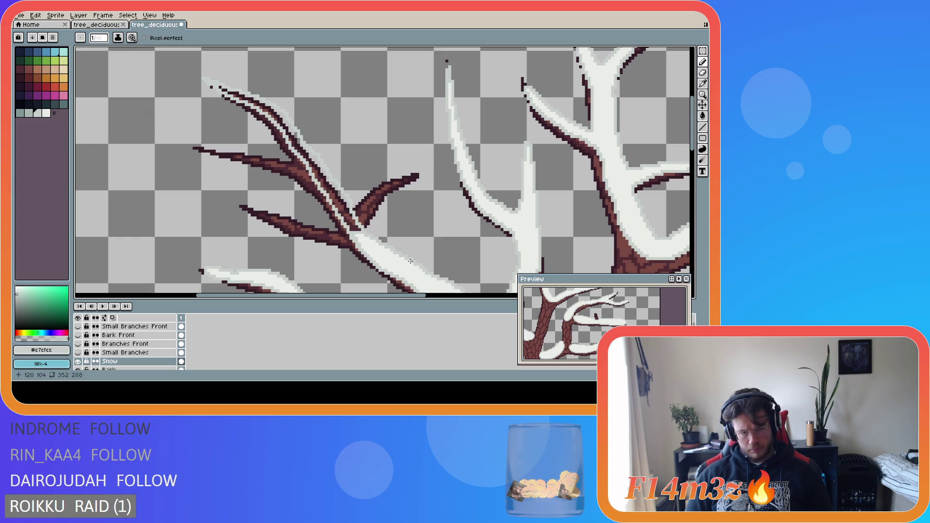
alt+click(360, 236)
key(g)
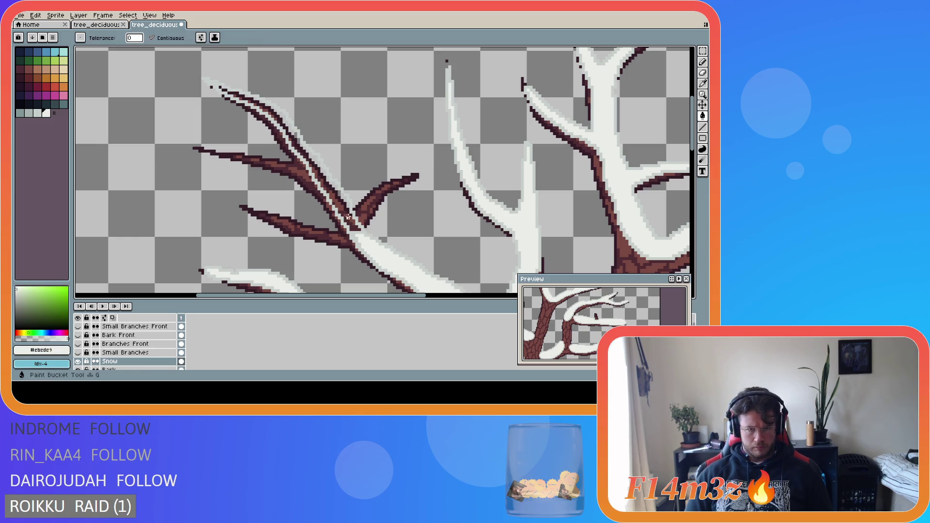
click(348, 217)
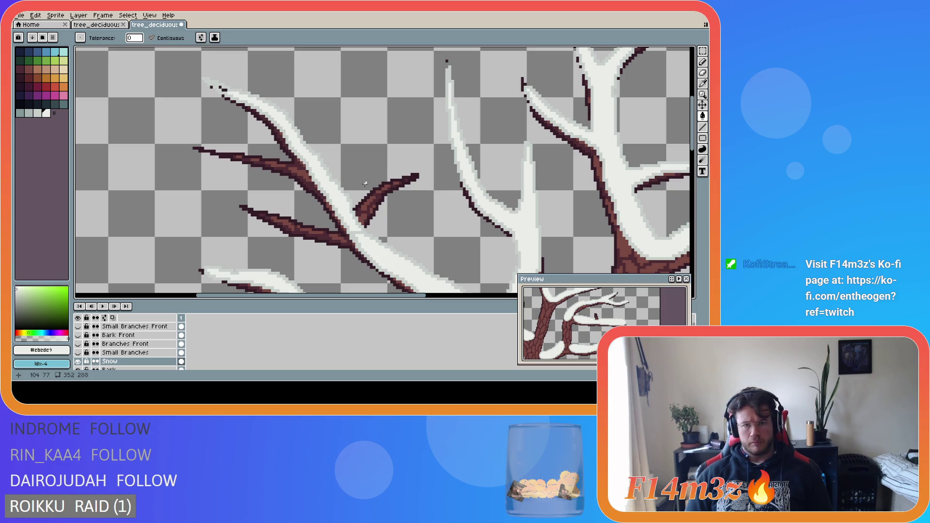
- Pick the light grey, then compare the snowy branch with Small Branches shown and hidden, leaving it hidden
key(alt)
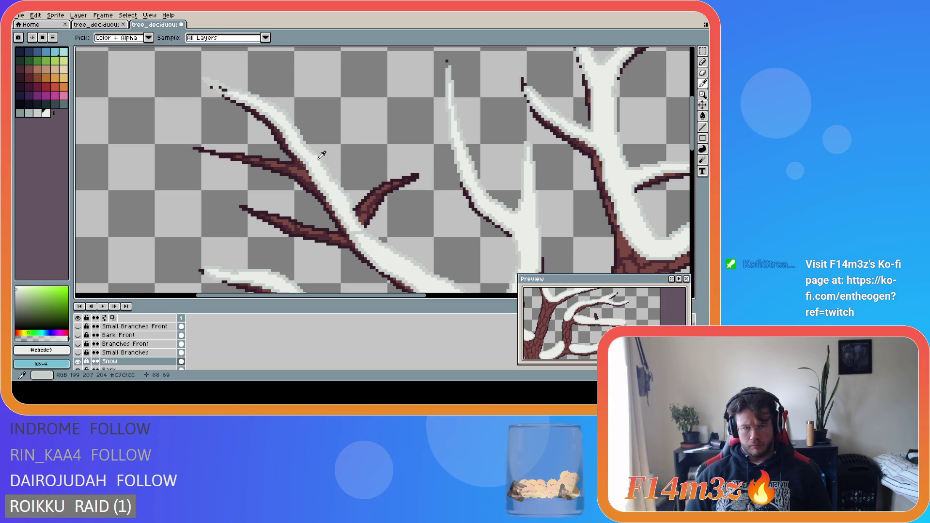
alt+click(319, 158)
key(b)
scroll(316, 161, up, 1)
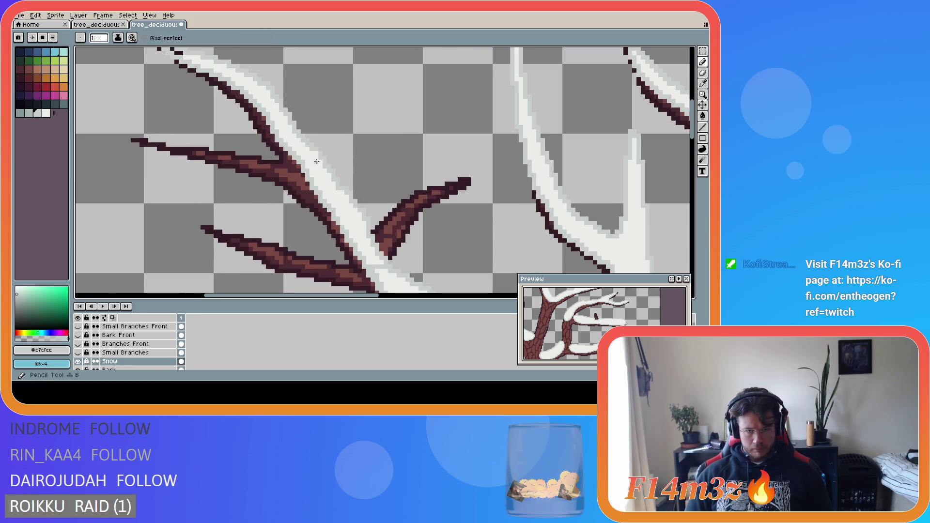
scroll(438, 210, down, 2)
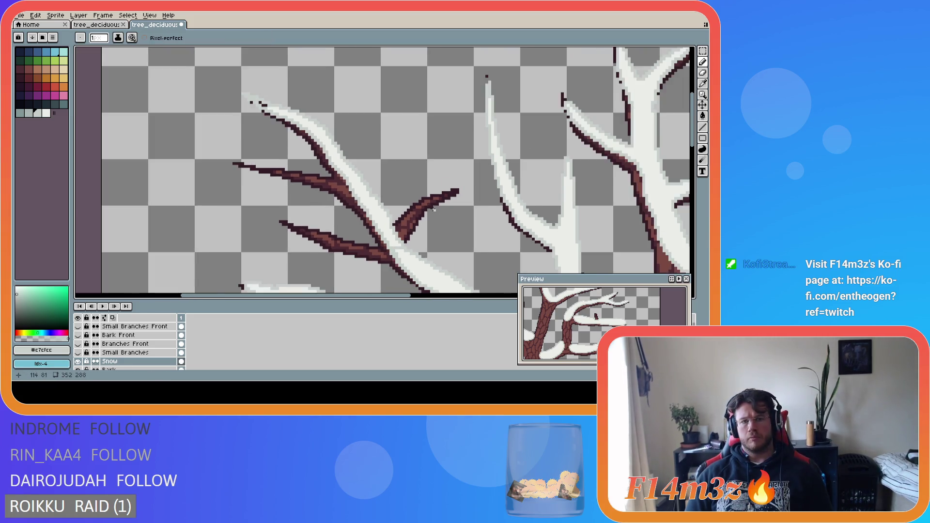
key(v)
key(b)
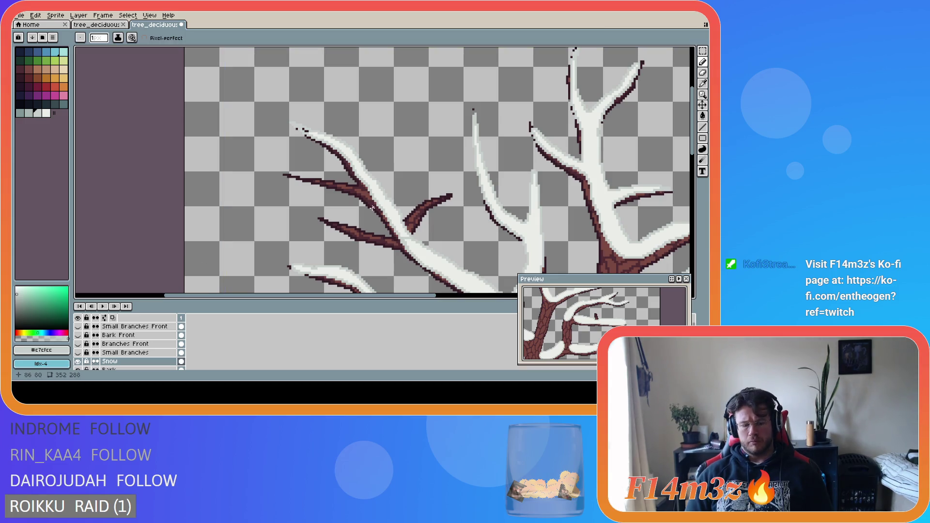
click(79, 353)
click(78, 354)
click(79, 353)
click(78, 353)
click(79, 353)
click(78, 353)
click(78, 353)
- Paint over the stray dark pixel at the branch tip in light grey
scroll(394, 177, up, 2)
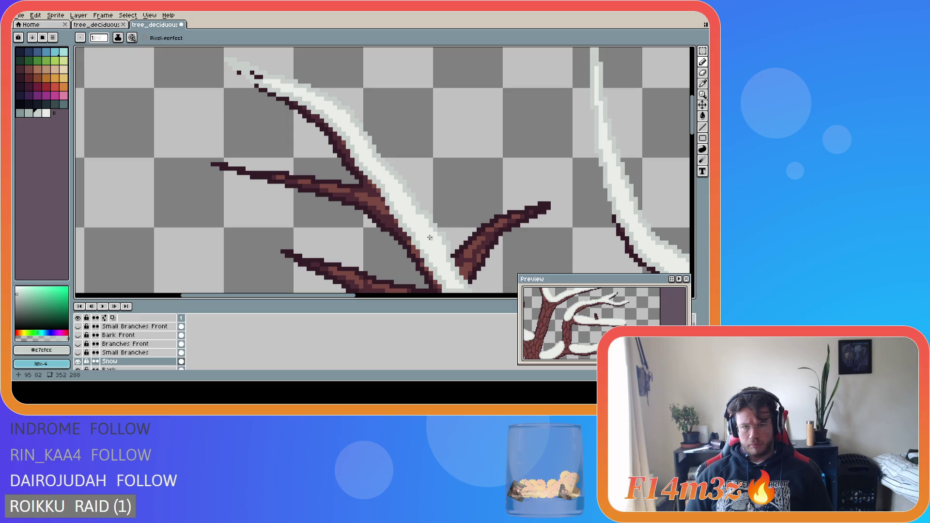
alt+click(259, 78)
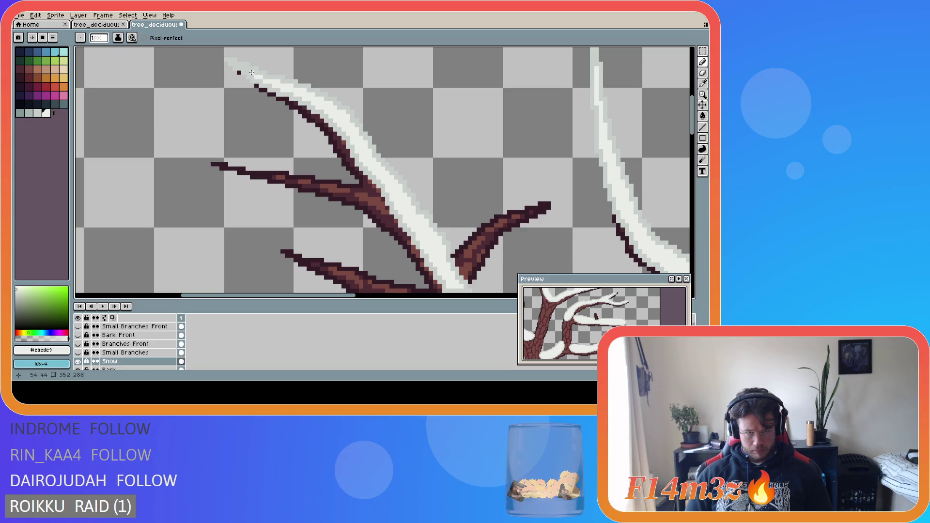
alt+click(243, 76)
click(240, 71)
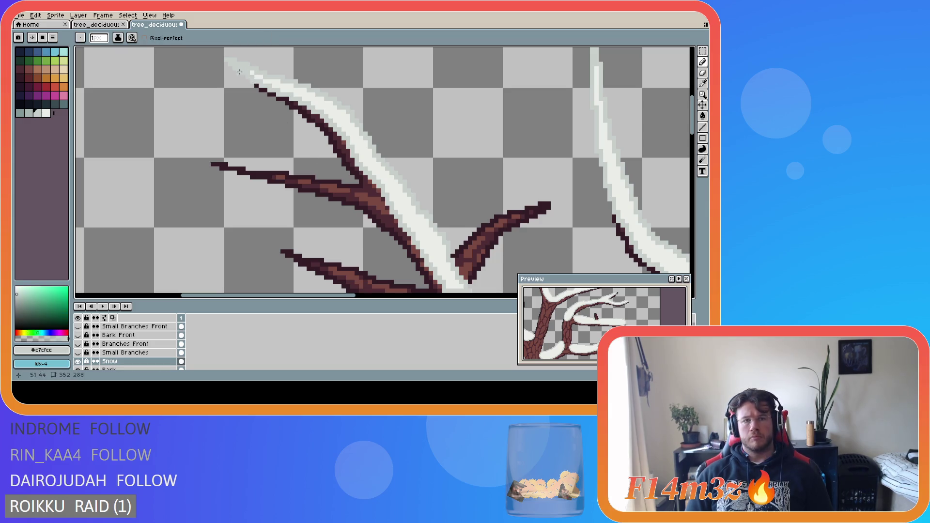
scroll(335, 190, down, 3)
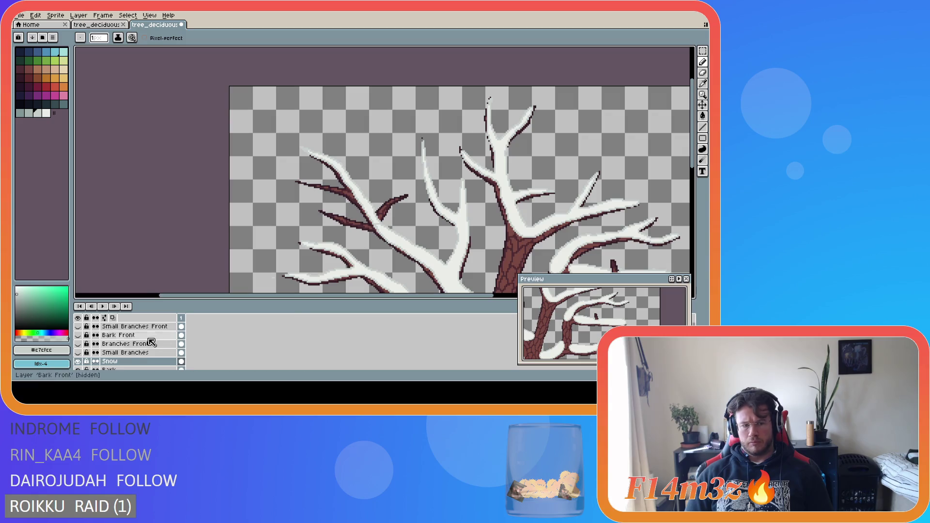
- Compare the tree by toggling Small Branches and Snow layer visibility, leaving both shown
click(78, 353)
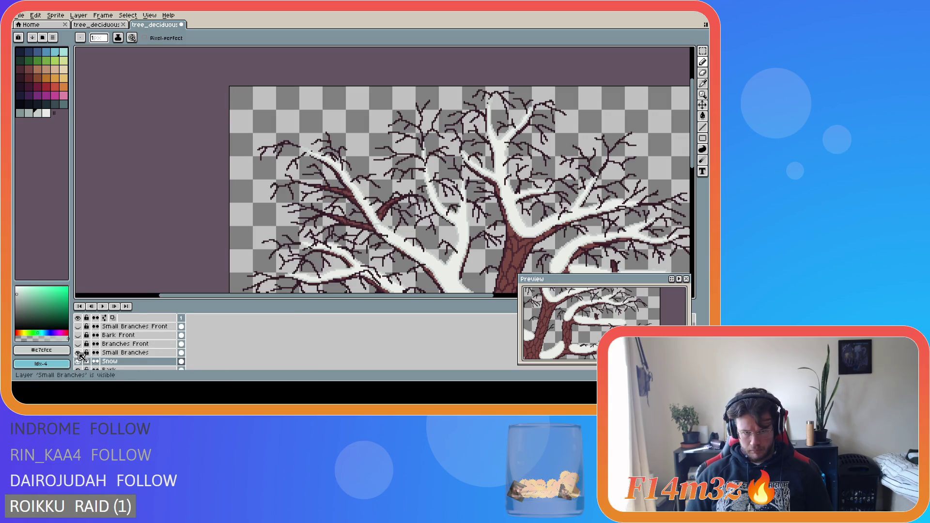
click(78, 353)
click(78, 353)
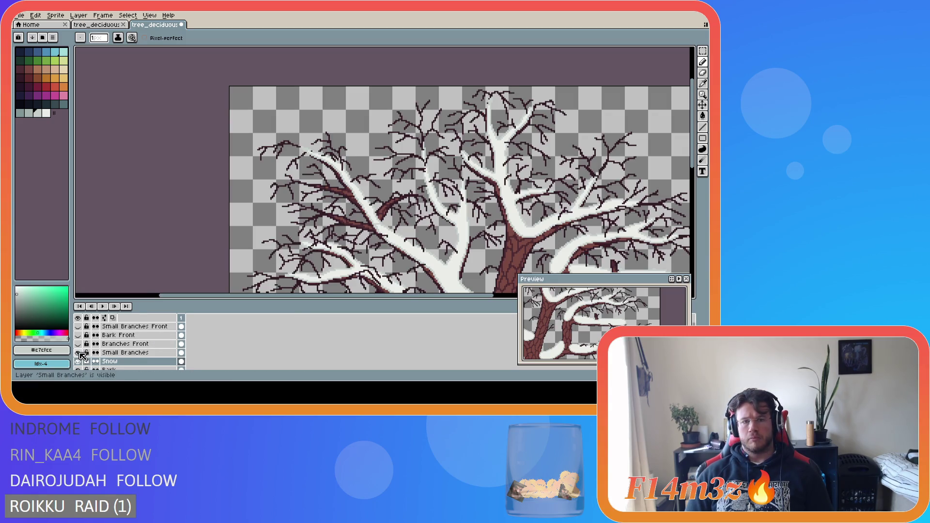
scroll(294, 159, up, 3)
scroll(294, 159, up, 1)
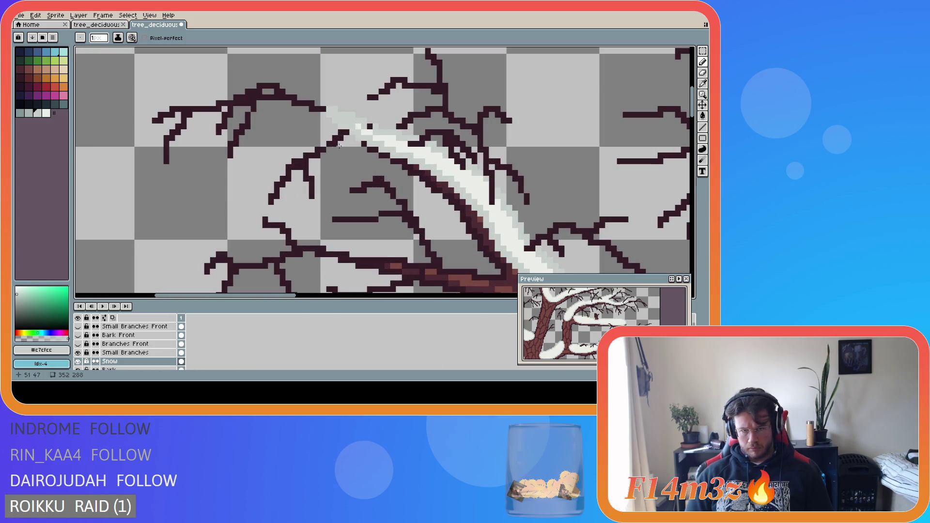
click(78, 361)
click(78, 361)
click(78, 361)
click(78, 362)
click(78, 361)
click(78, 362)
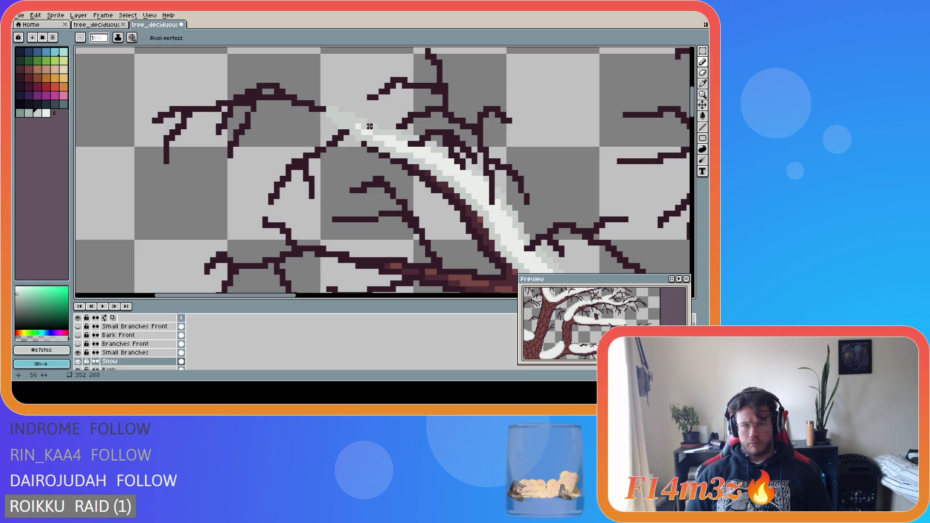
- Toggle Small Branches once more, then make Small Branches the active layer
click(78, 353)
click(78, 354)
click(78, 353)
click(78, 353)
click(125, 352)
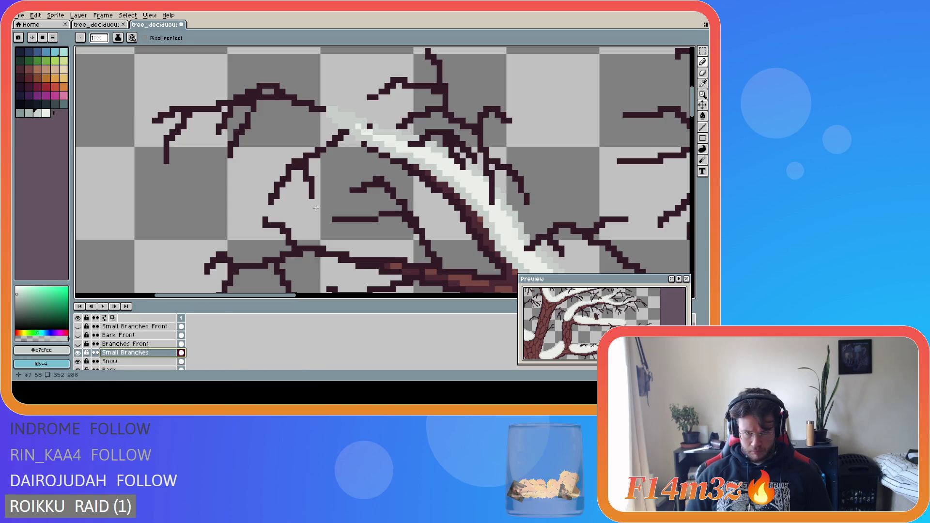
key(minus)
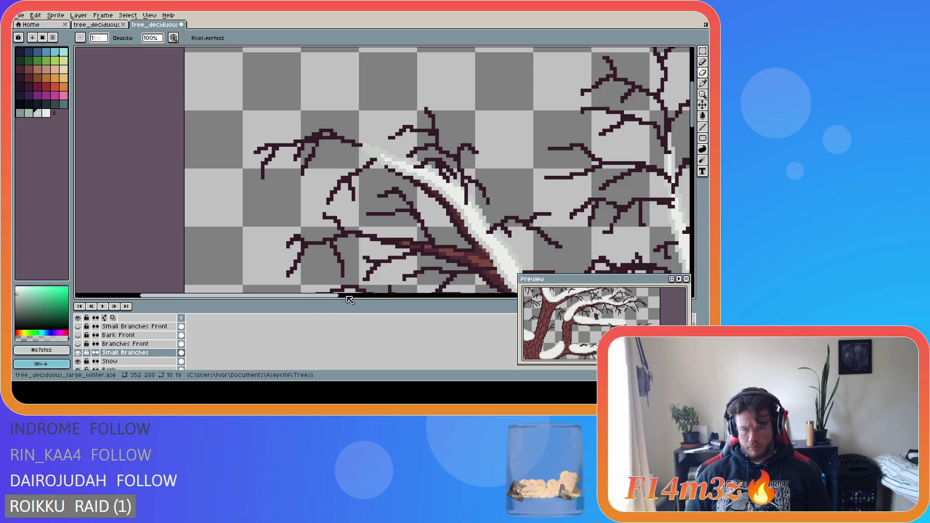
- Eyedrop the snow white from a branch and toggle Small Branches visibility to compare
mouse_move(321, 300)
mouse_down()
mouse_move(393, 300)
mouse_move(383, 300)
mouse_up()
scroll(372, 220, down, 3)
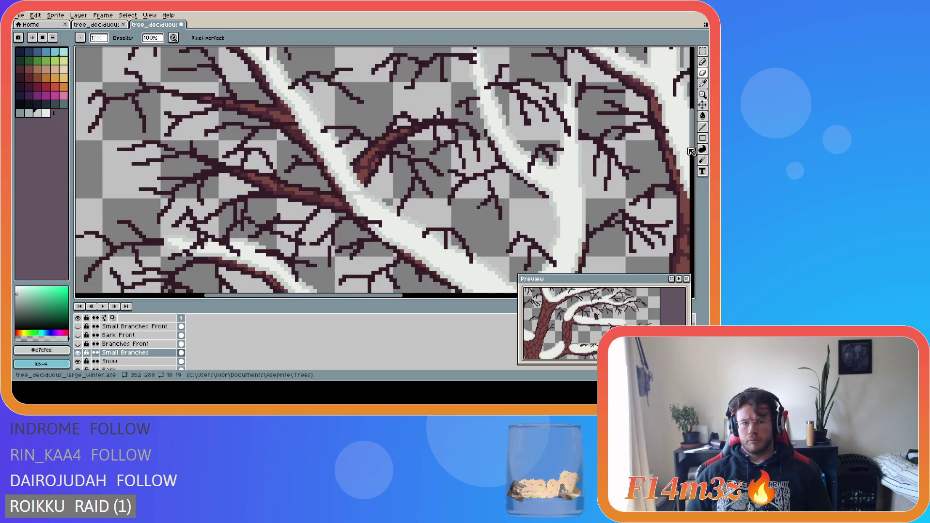
scroll(357, 197, up, 3)
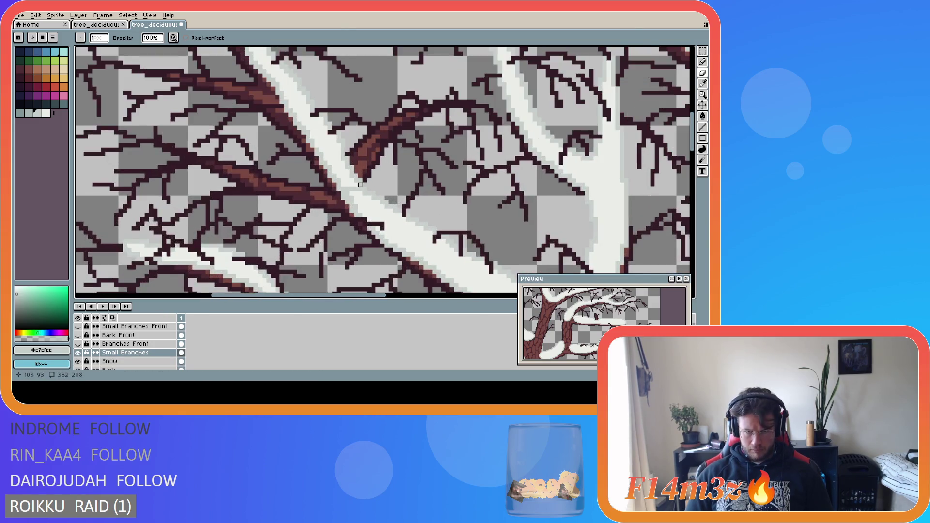
alt+click(357, 197)
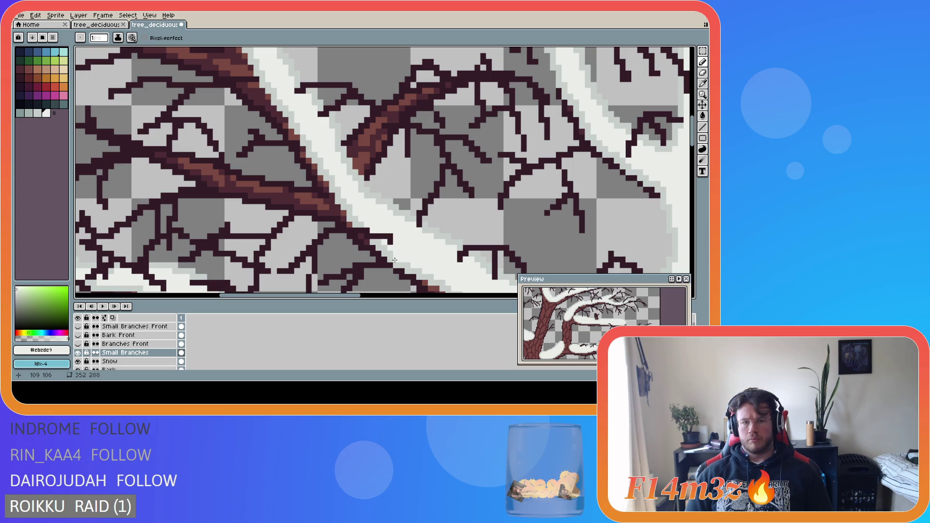
click(78, 352)
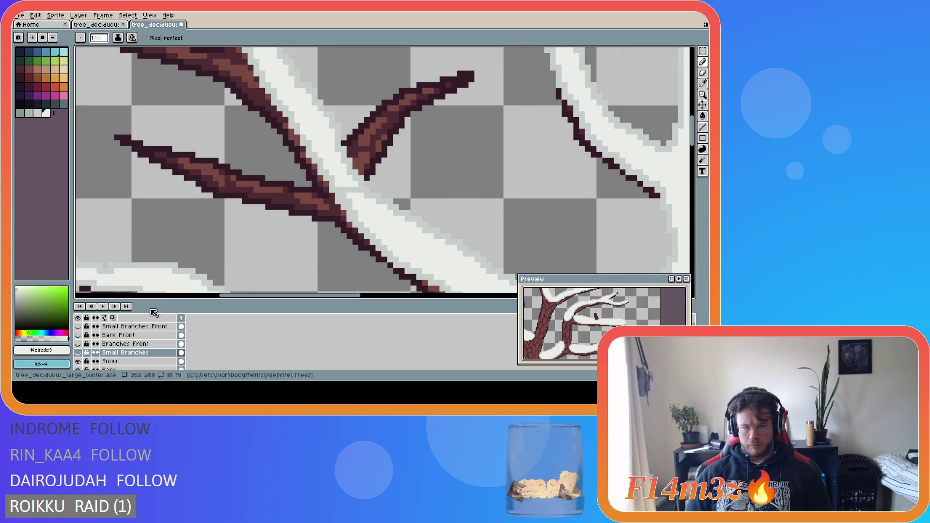
click(79, 353)
click(78, 354)
click(78, 353)
click(79, 353)
- Undo the stray change, hide the Small Branches layer, and make the Snow layer active
key(v)
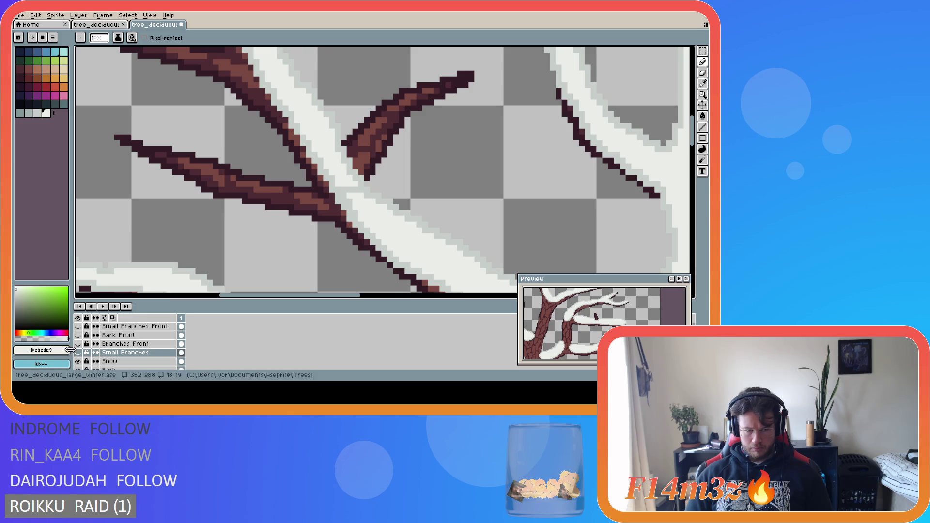
key(ctrl+z)
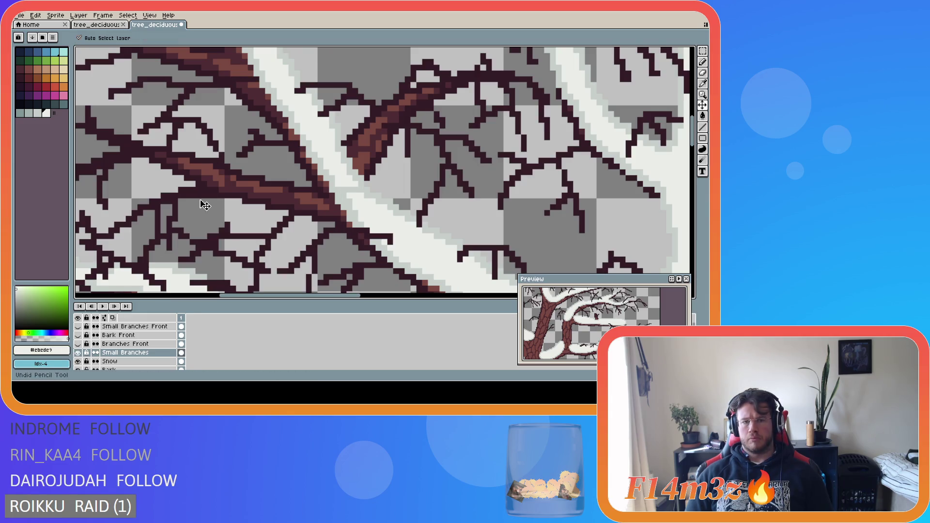
scroll(205, 205, down, 2)
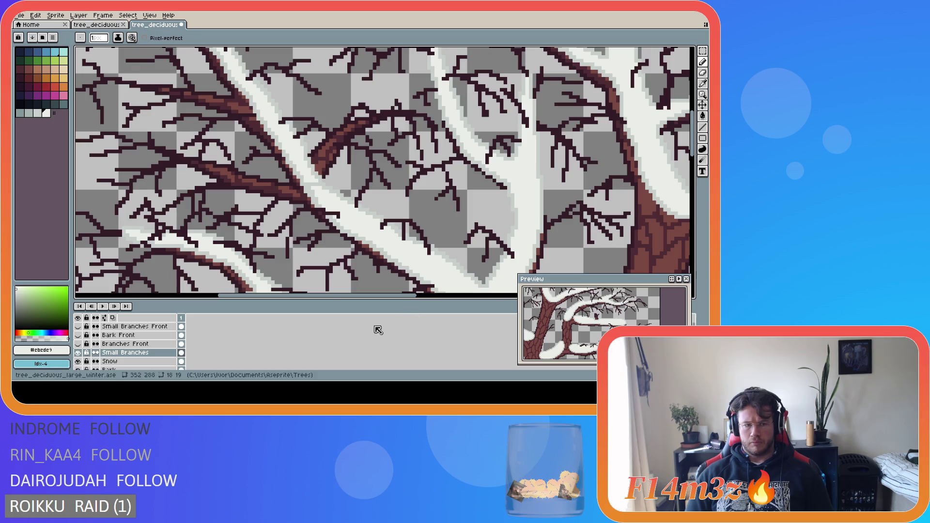
scroll(382, 174, up, 3)
key(v)
key(b)
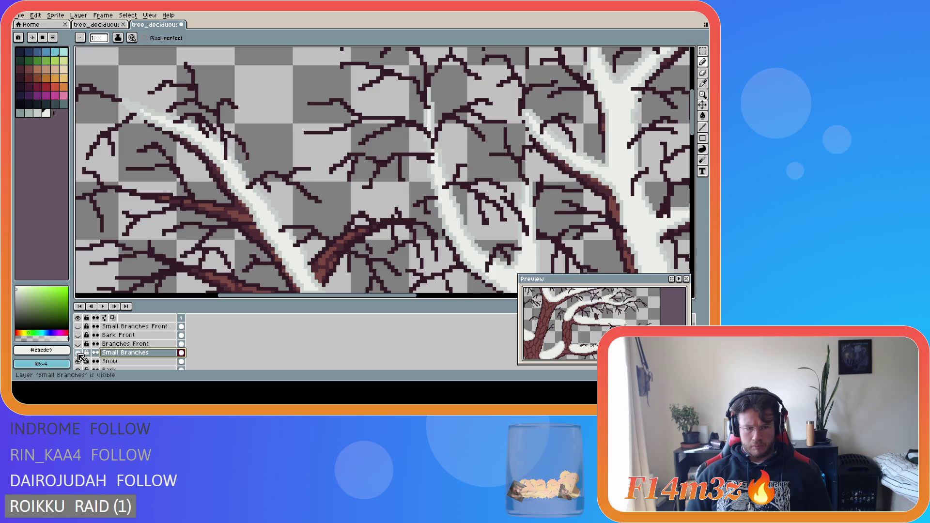
click(79, 352)
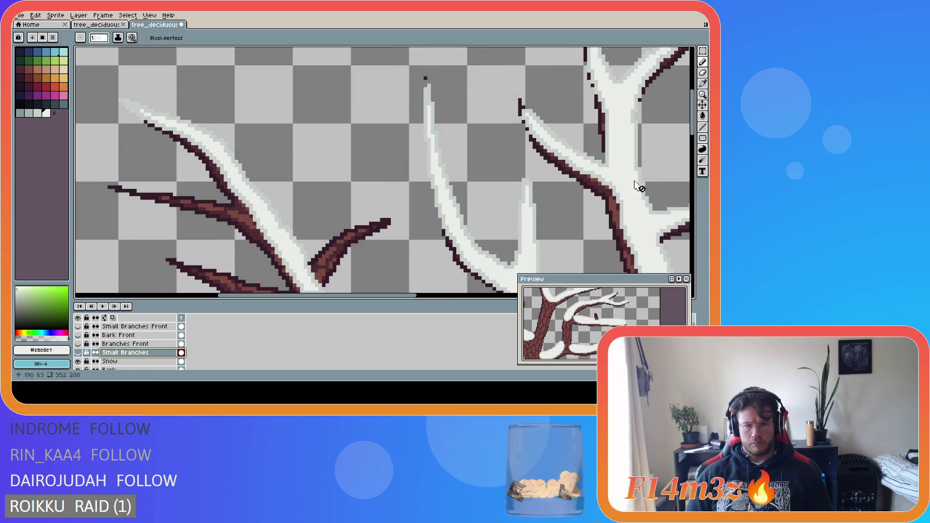
drag(695, 132, 694, 156)
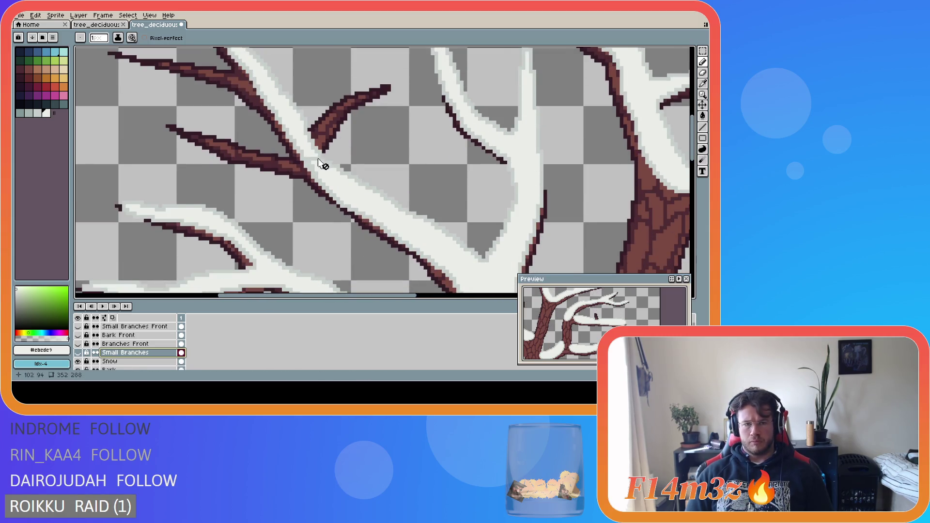
scroll(322, 162, up, 1)
click(108, 361)
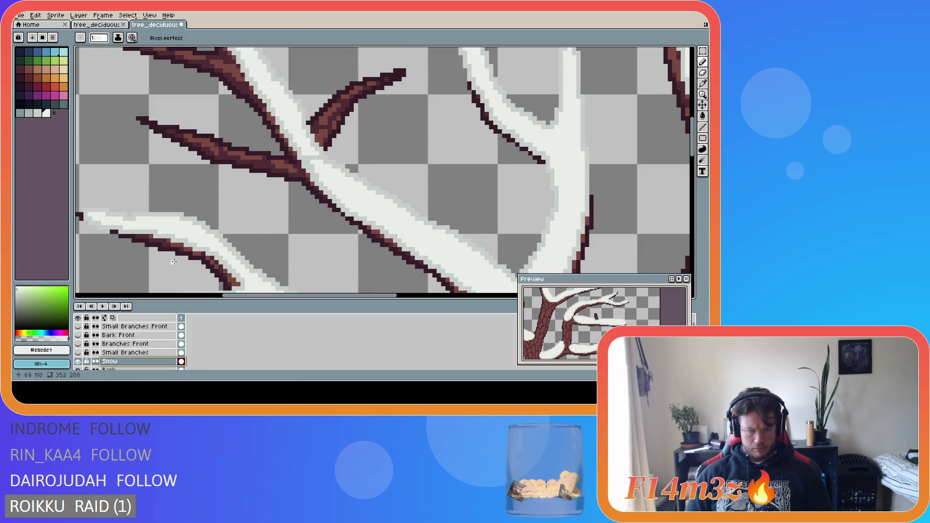
- Save tree_deciduous_large_winter.ase with the Pencil tool active
scroll(317, 169, up, 2)
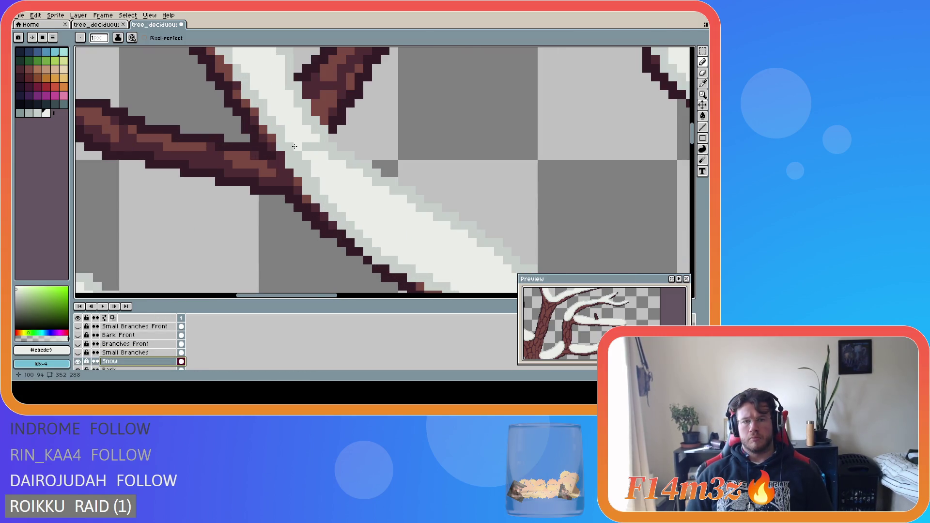
key(v)
key(b)
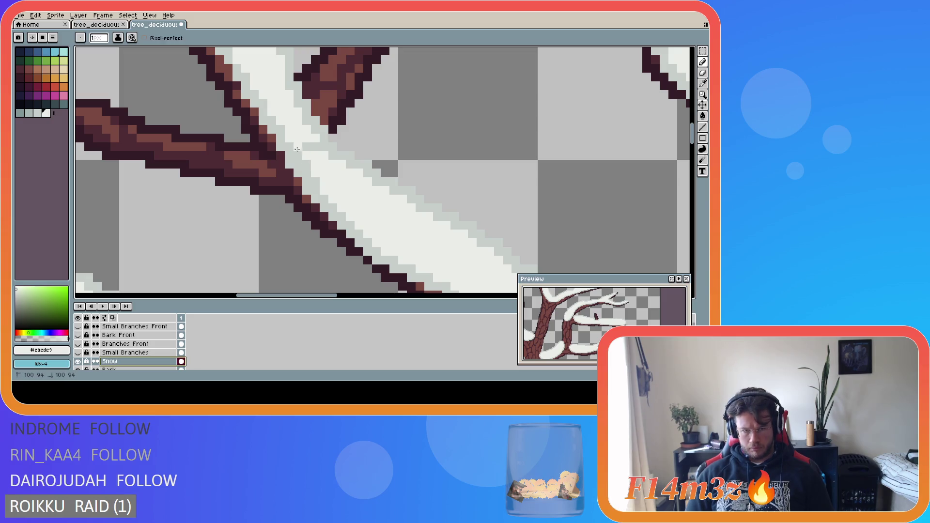
ctrl+click(312, 173)
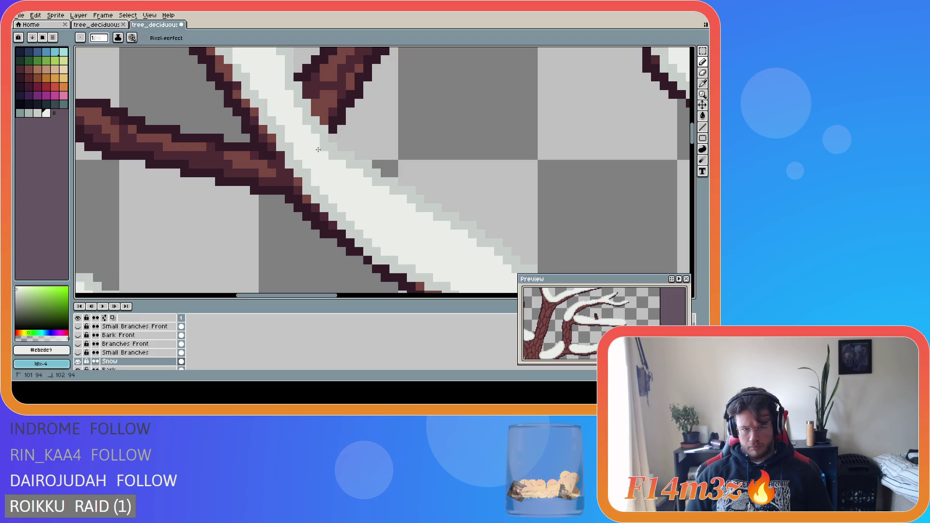
scroll(373, 198, down, 2)
key(ctrl+s)
- Scroll and zoom out so the whole snowy tree is centred, then save again
scroll(373, 201, down, 2)
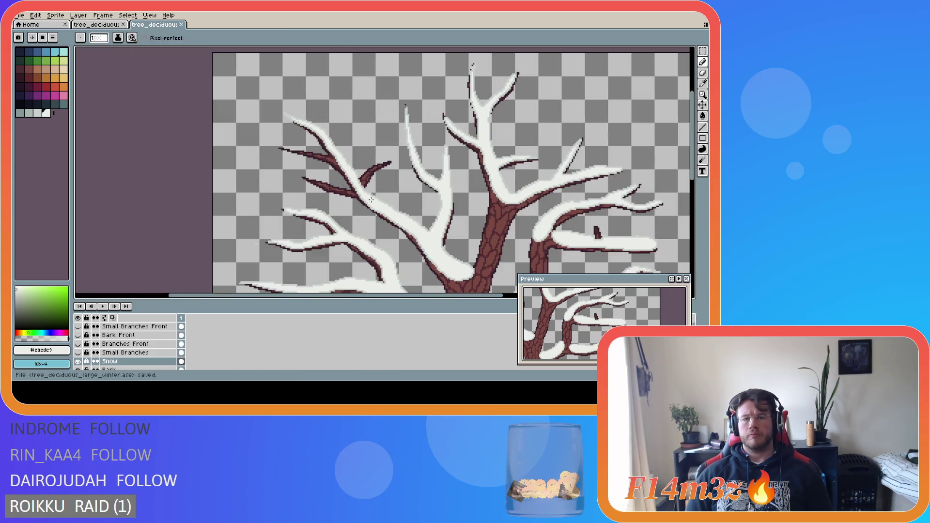
scroll(484, 218, right, 5)
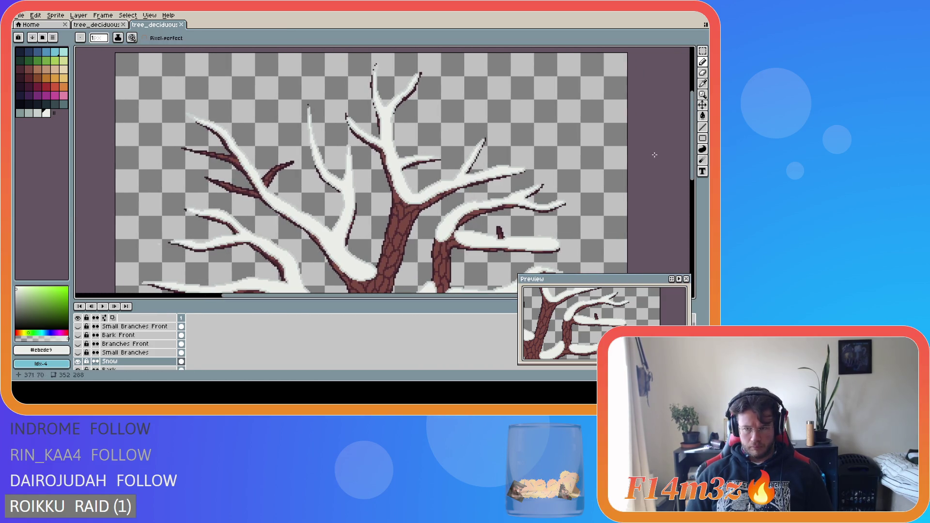
drag(692, 142, 691, 206)
scroll(382, 207, down, 2)
mouse_move(257, 303)
mouse_down()
mouse_move(297, 302)
mouse_move(281, 301)
mouse_up()
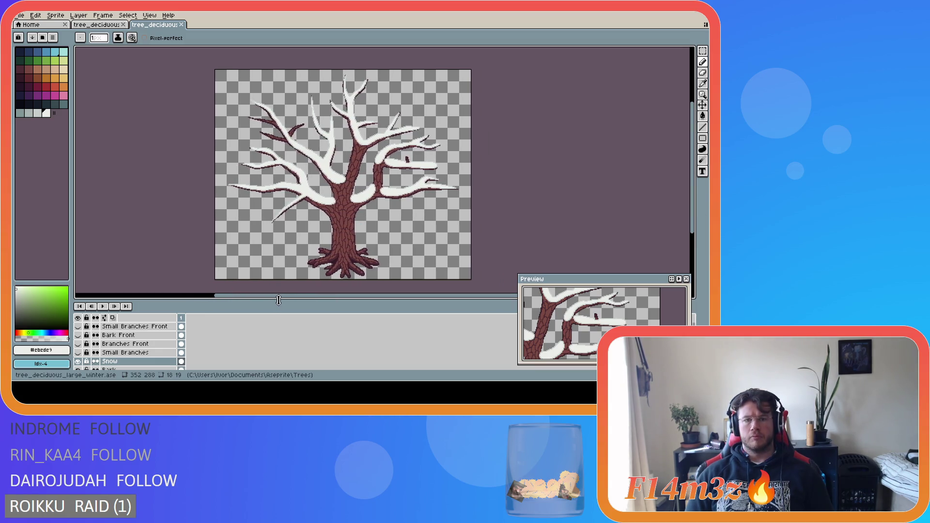
key(ctrl+s)
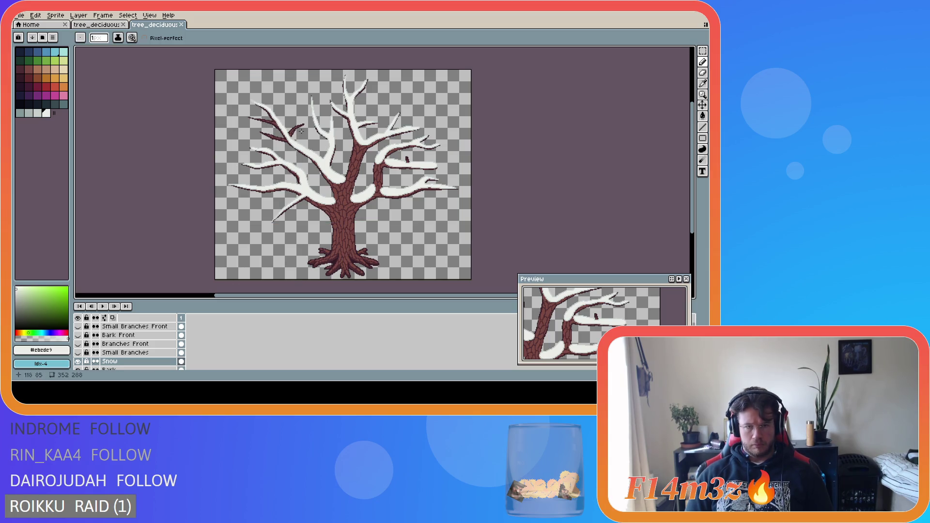
- Pick the light grey snow shade #c7cfcc for the Pencil and save the file
scroll(301, 130, up, 2)
scroll(276, 142, up, 1)
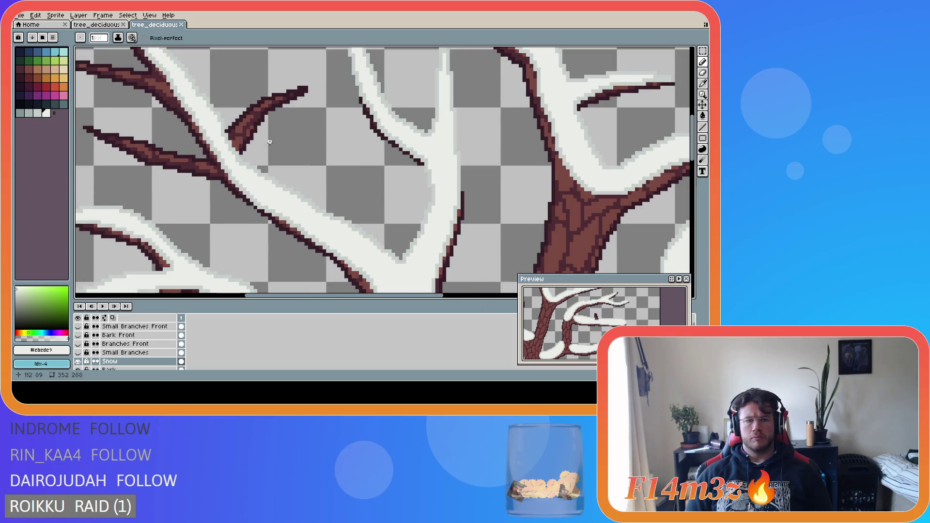
scroll(254, 167, up, 1)
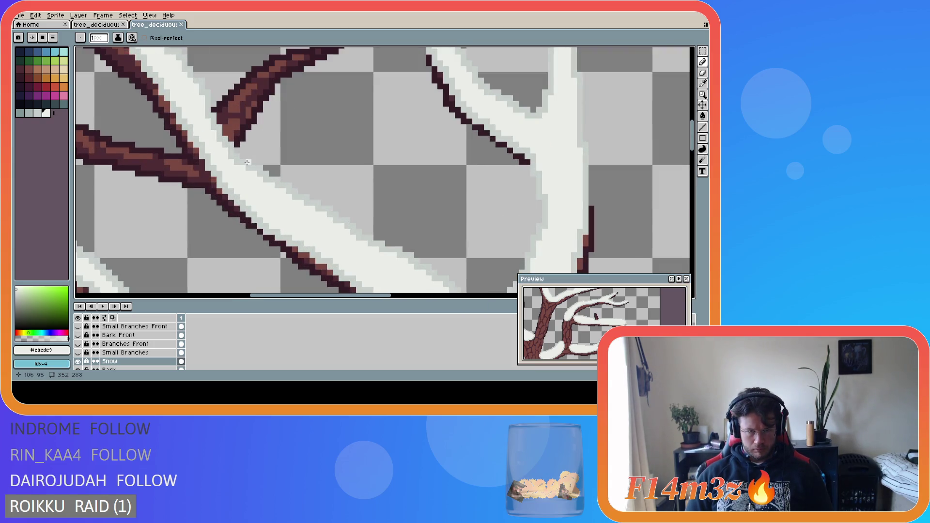
key(b)
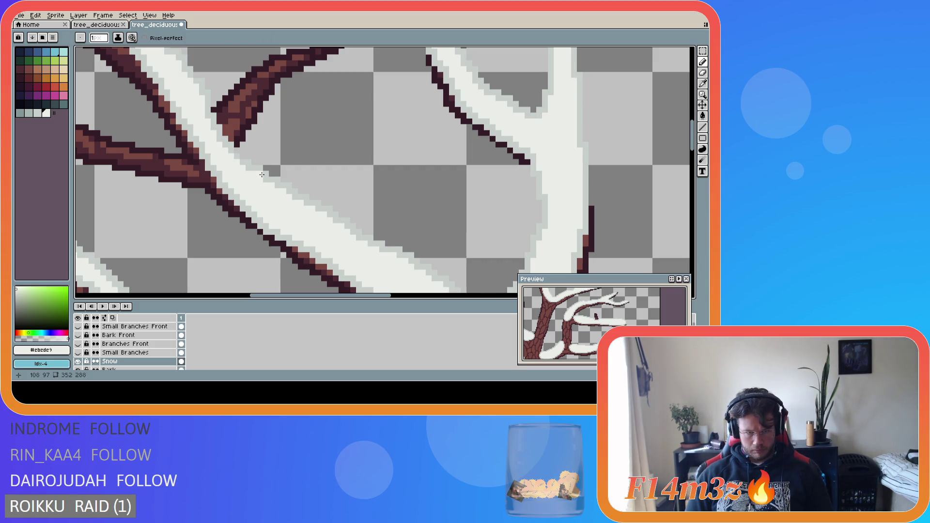
alt+click(254, 164)
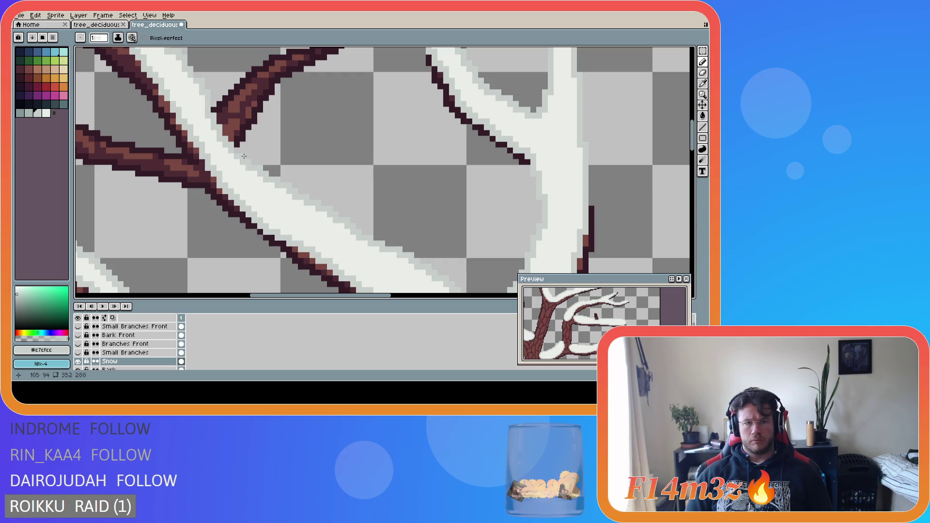
key(ctrl+s)
- Draw light grey snow along the small upper branch's top edge and over its tip
scroll(375, 219, down, 2)
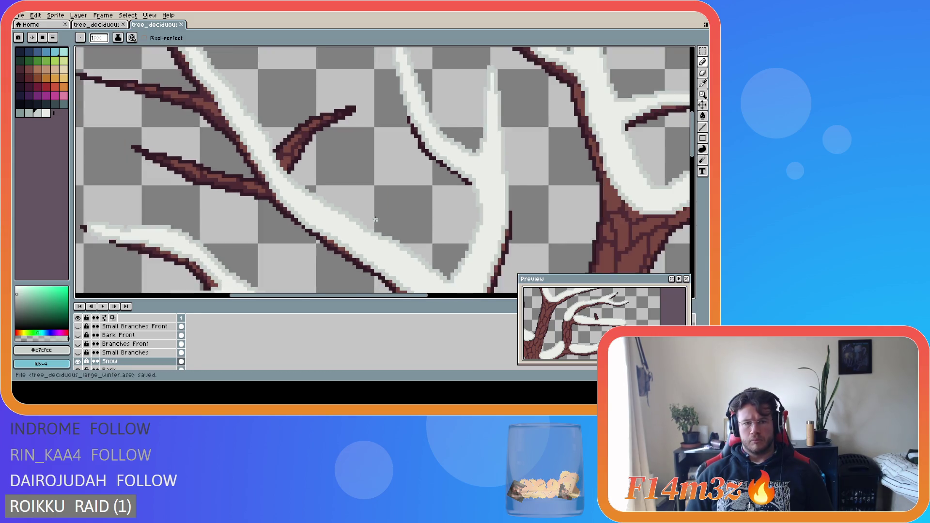
scroll(375, 219, down, 1)
scroll(341, 195, up, 3)
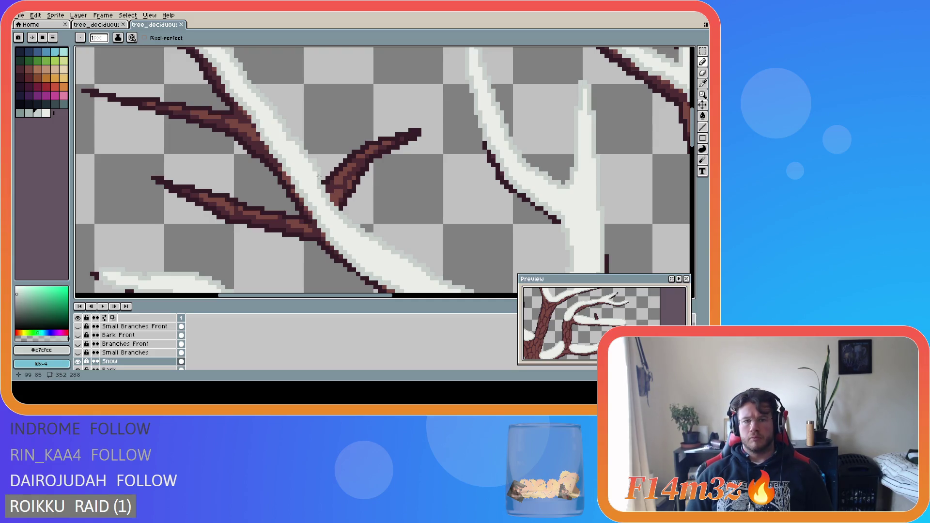
mouse_move(319, 178)
mouse_down()
mouse_move(339, 148)
mouse_move(411, 126)
mouse_up()
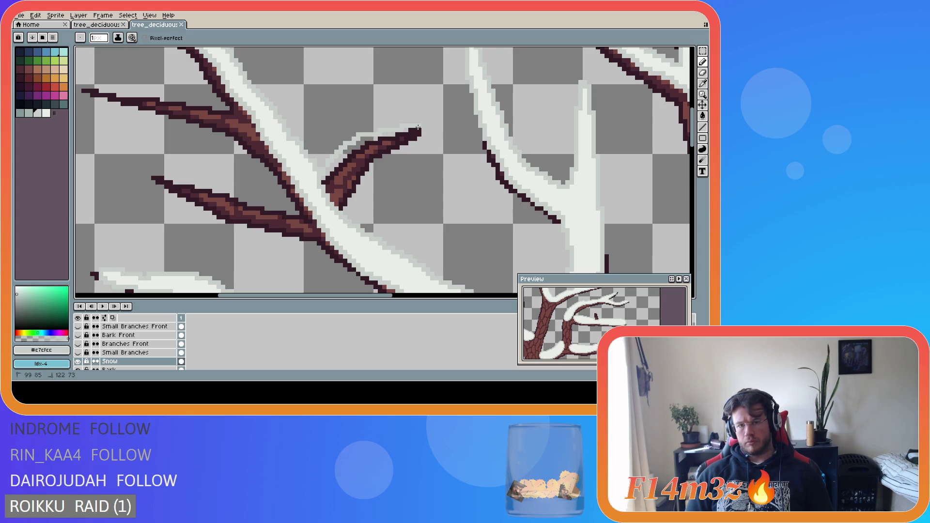
mouse_move(413, 131)
mouse_down()
mouse_move(362, 158)
mouse_move(329, 202)
mouse_up()
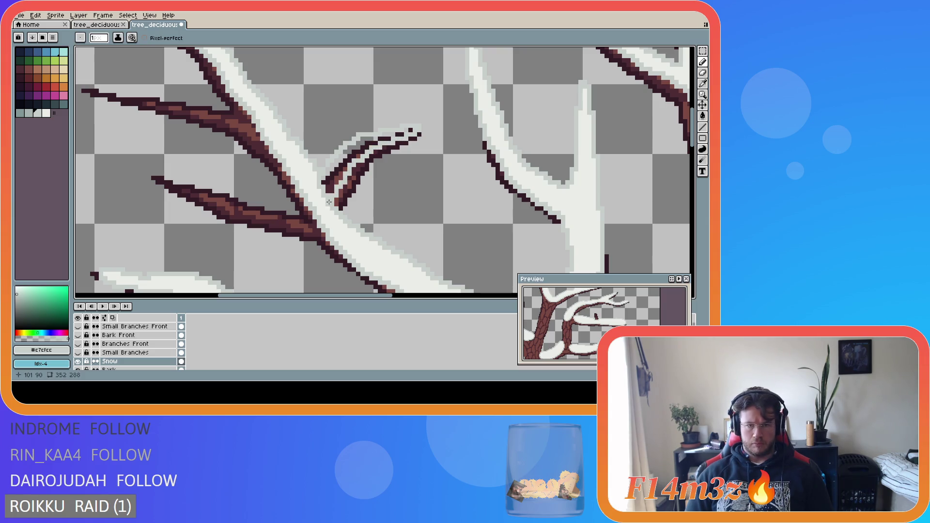
- Fill the small upper branch with white #ebede9, add white pixels along the fork, and save
alt+click(340, 219)
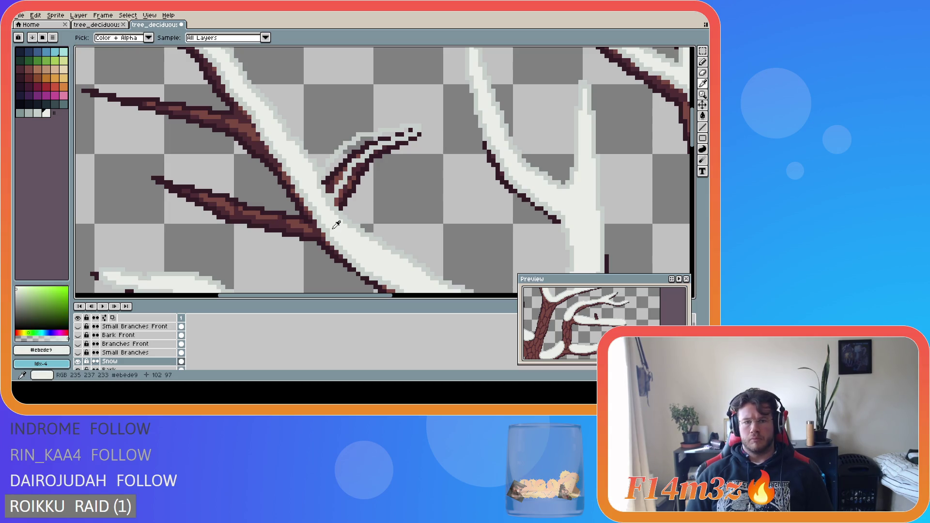
key(g)
click(324, 188)
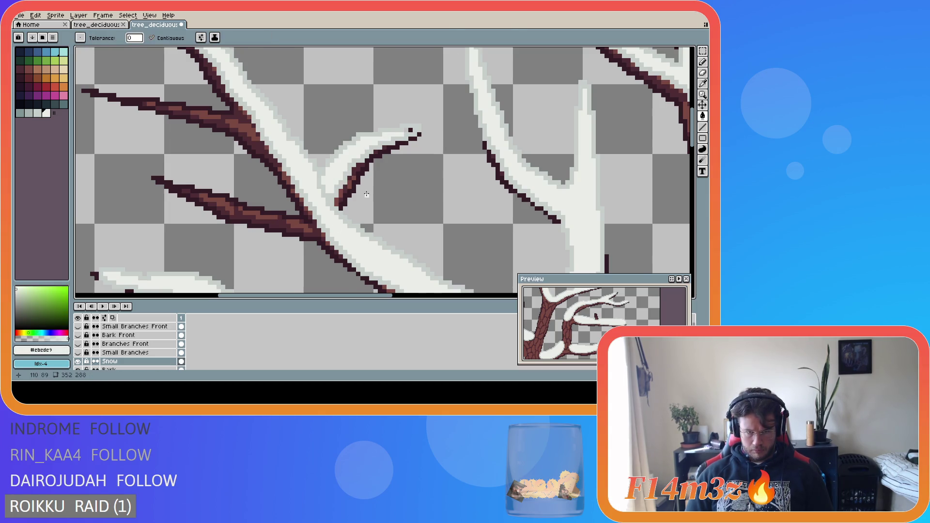
scroll(367, 194, down, 1)
scroll(330, 183, up, 2)
key(b)
drag(305, 165, 313, 194)
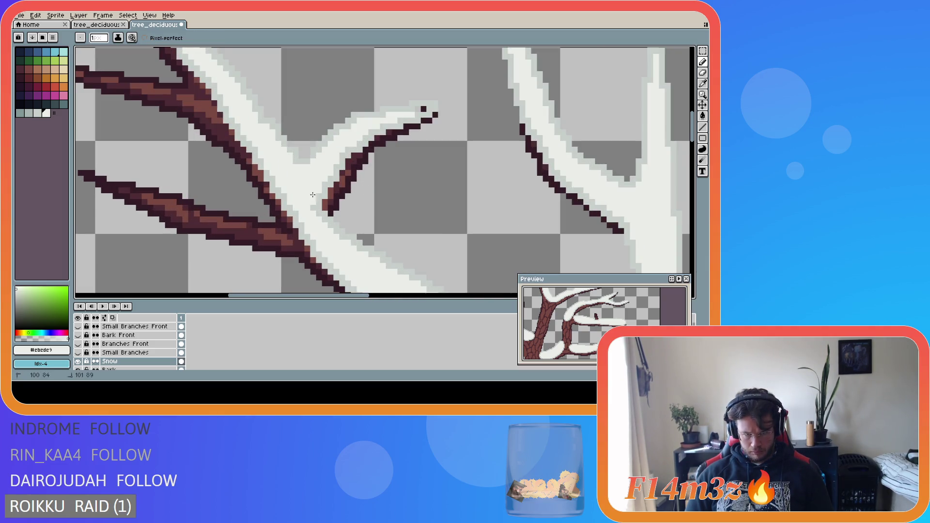
scroll(400, 213, down, 2)
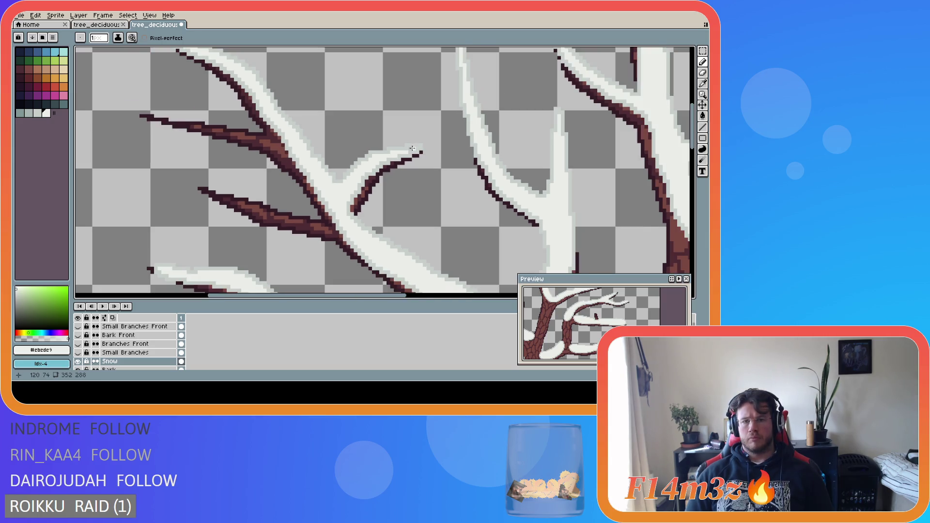
scroll(412, 193, down, 2)
key(ctrl+s)
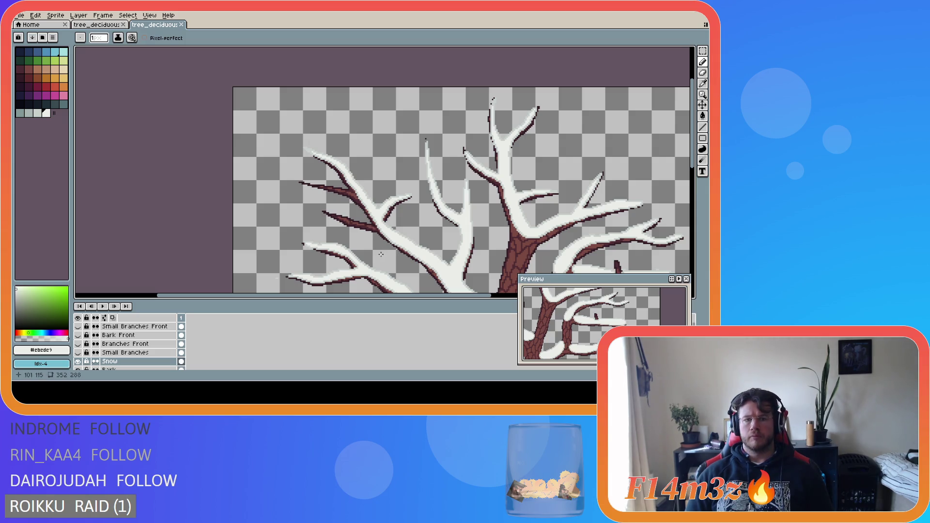
- Sample the light grey and white snow colours, then save the winter tree file
scroll(363, 198, up, 3)
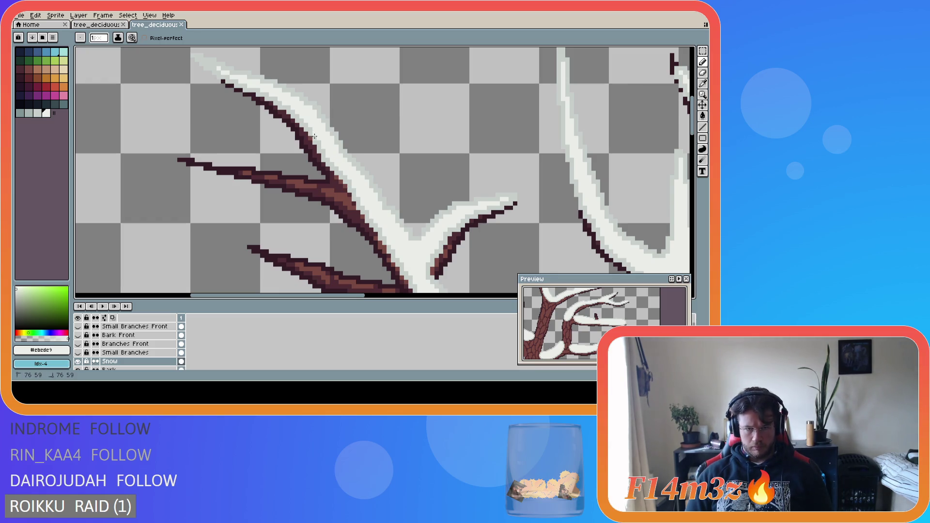
alt+click(311, 138)
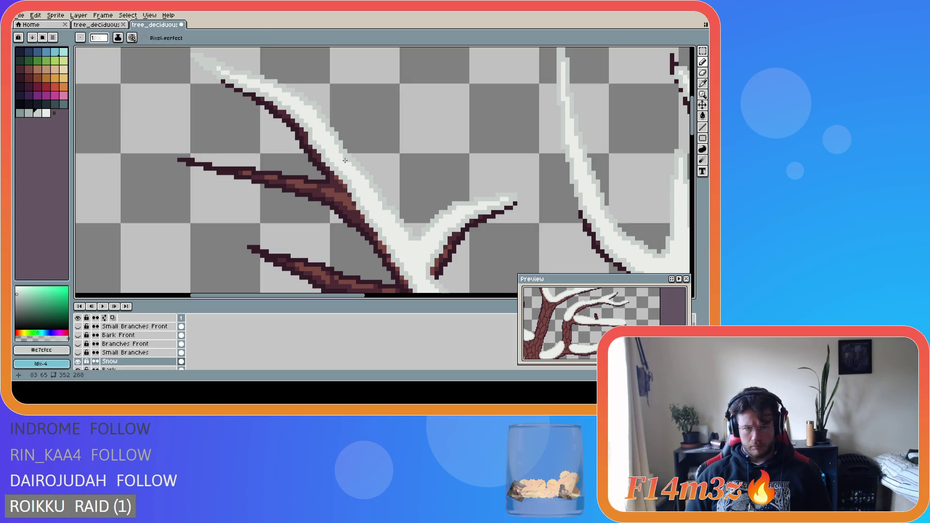
alt+click(312, 127)
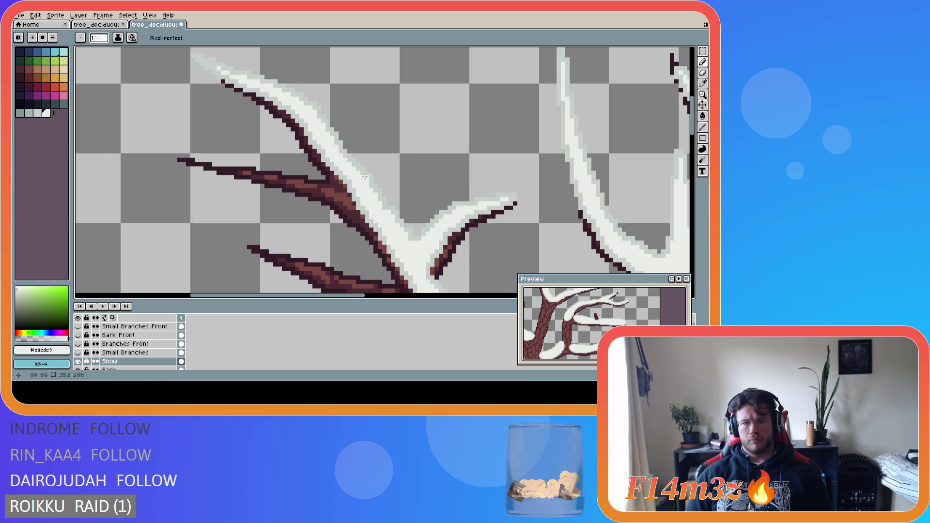
scroll(402, 215, down, 2)
key(ctrl+s)
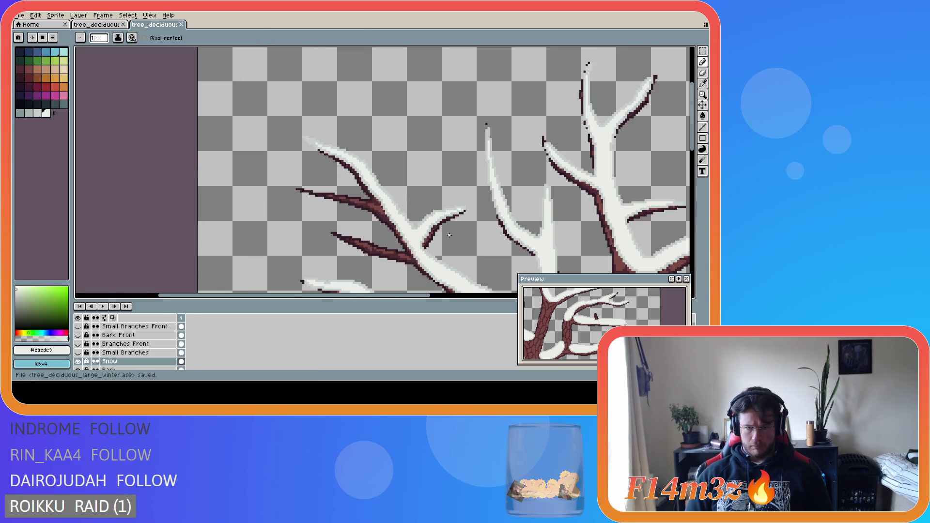
- Undo the last pencil stroke and switch to the Move tool
key(ctrl+z)
scroll(452, 246, down, 3)
scroll(453, 250, up, 2)
key(v)
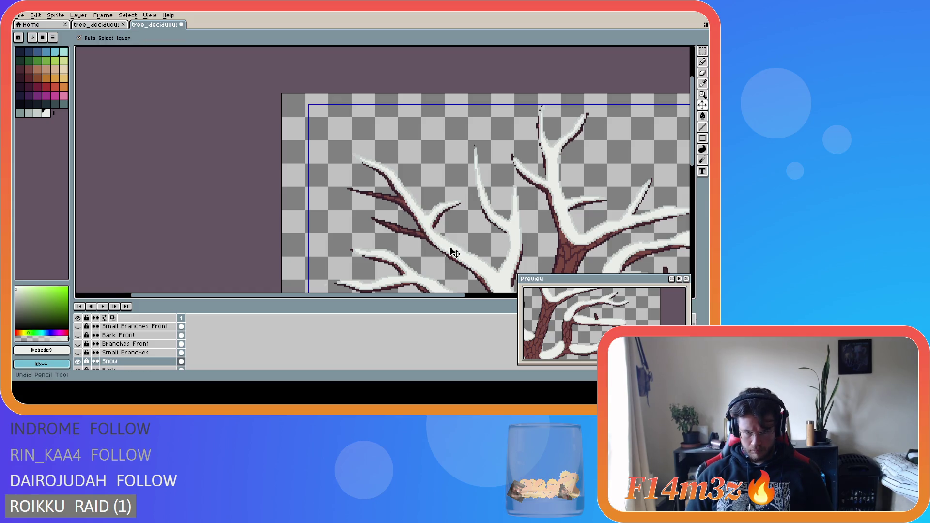
- Make the Small Branches layer visible again over the snowy tree
key(b)
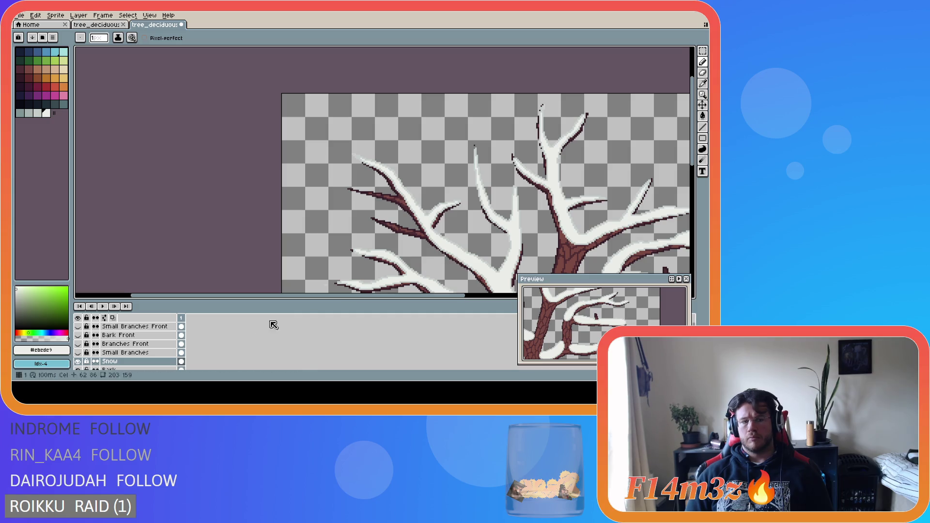
click(78, 353)
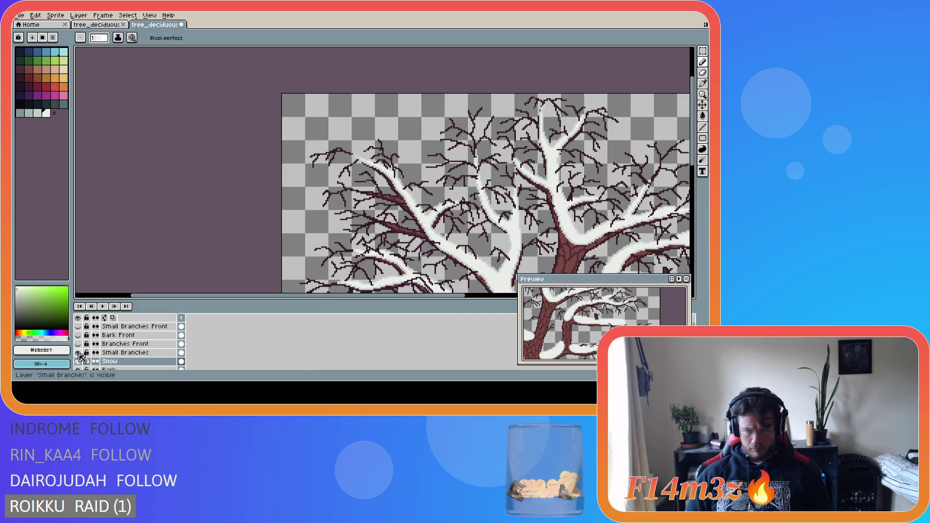
click(78, 353)
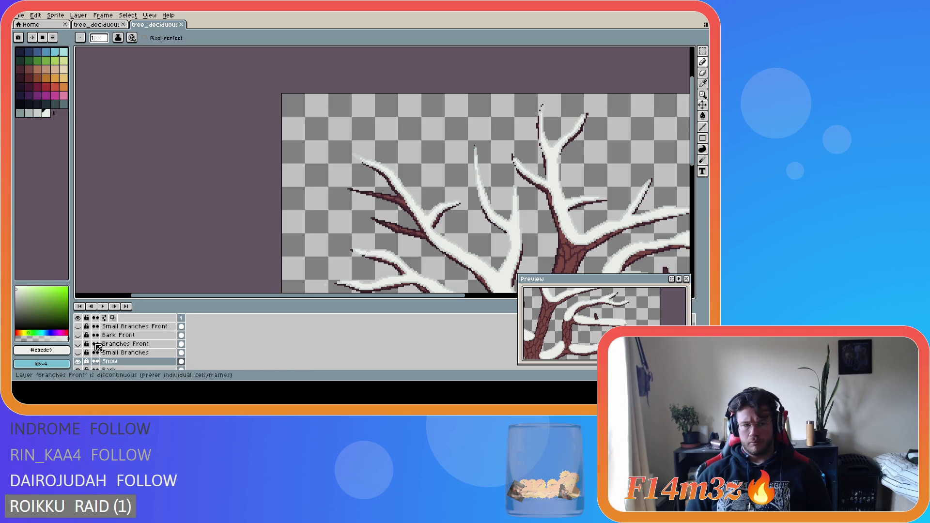
click(78, 353)
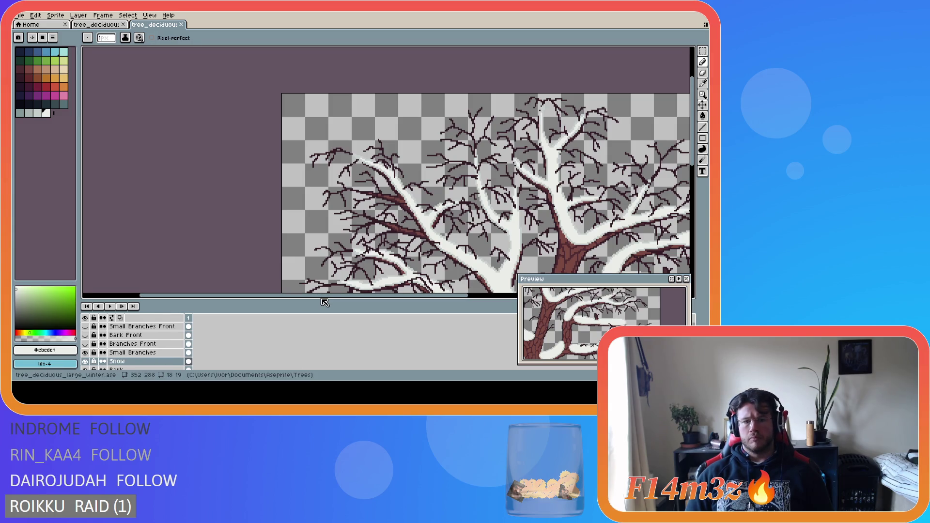
- Narrow the colour palette panel and save the winter tree file
drag(78, 214, 72, 213)
scroll(347, 286, down, 5)
scroll(380, 271, up, 2)
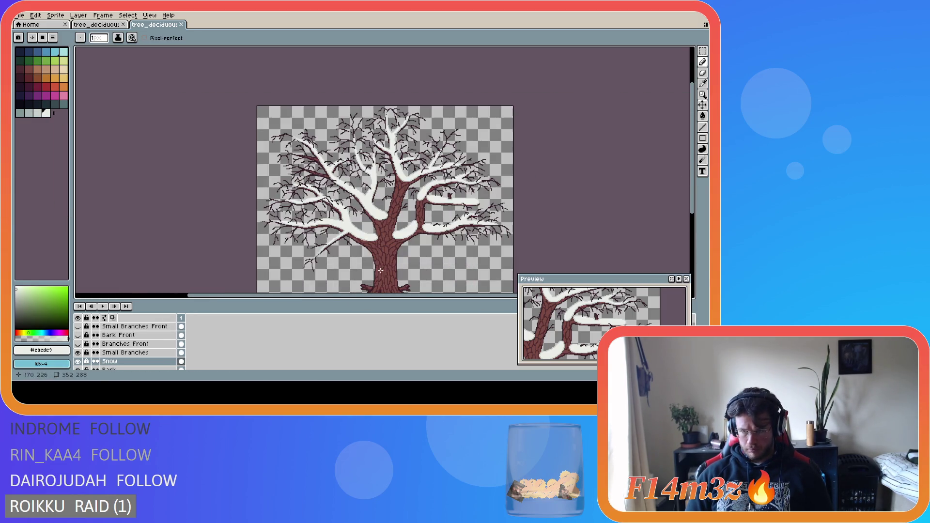
drag(695, 193, 696, 212)
key(ctrl+s)
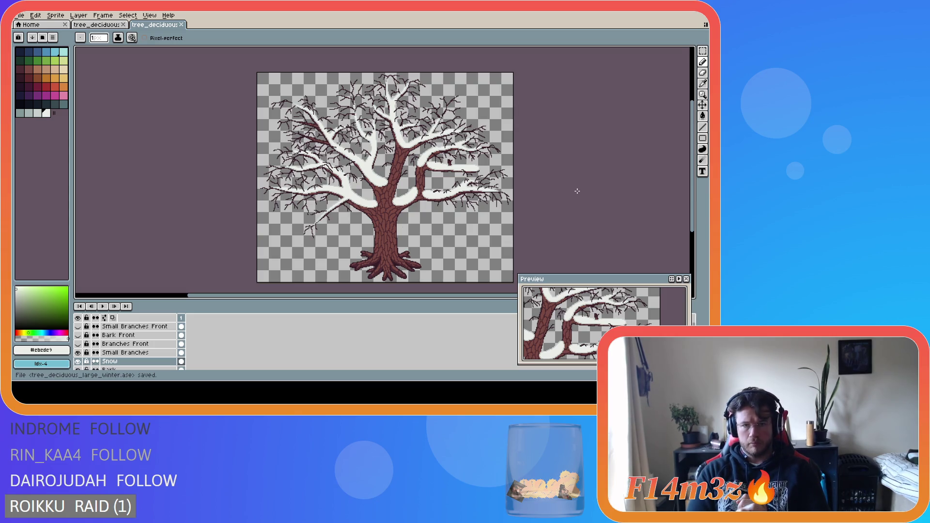
scroll(294, 104, up, 3)
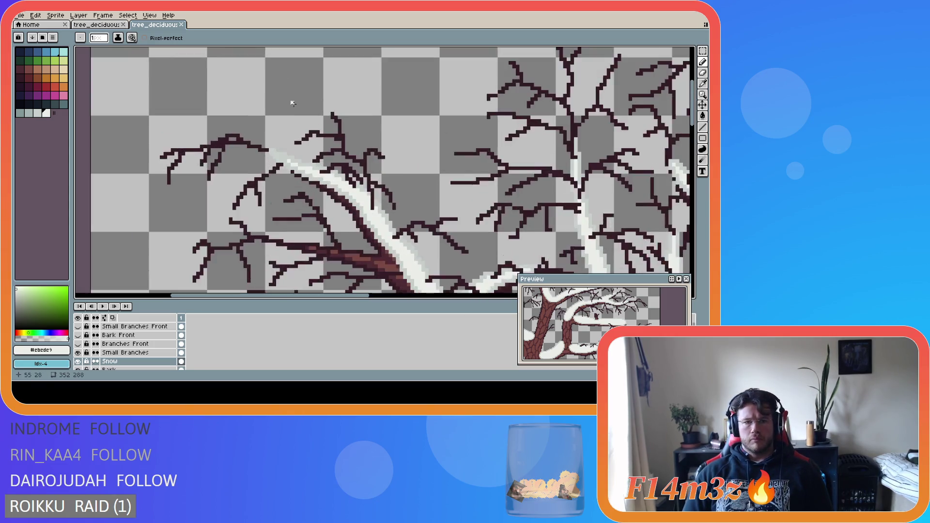
scroll(284, 129, up, 1)
click(78, 353)
click(78, 352)
click(78, 353)
click(79, 353)
click(78, 353)
click(79, 353)
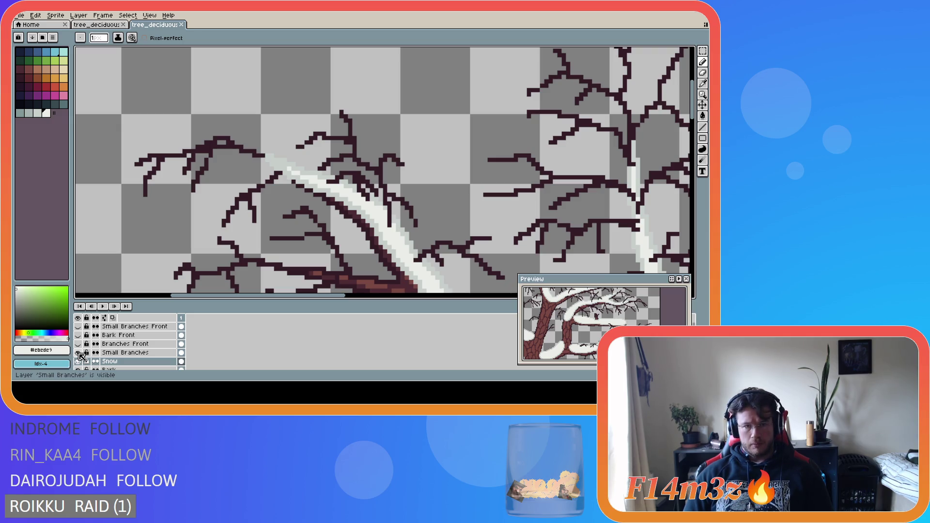
click(78, 354)
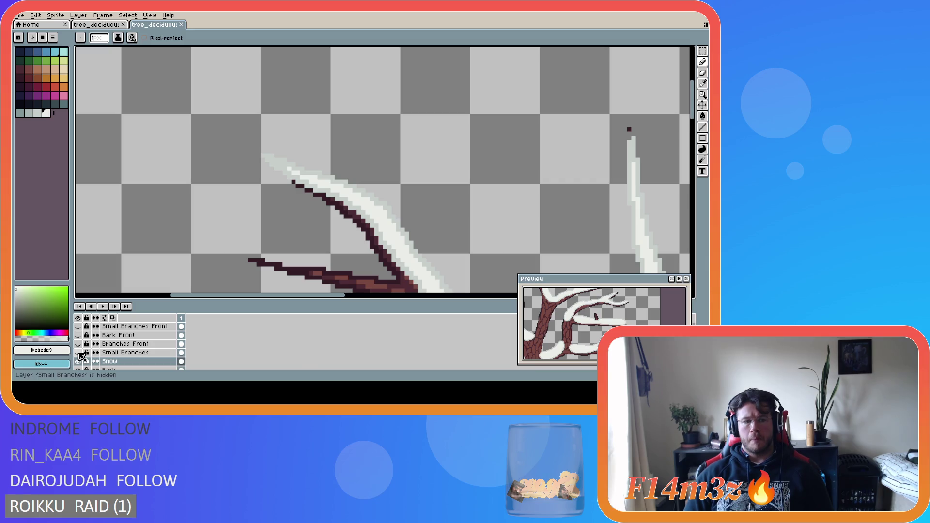
key(b)
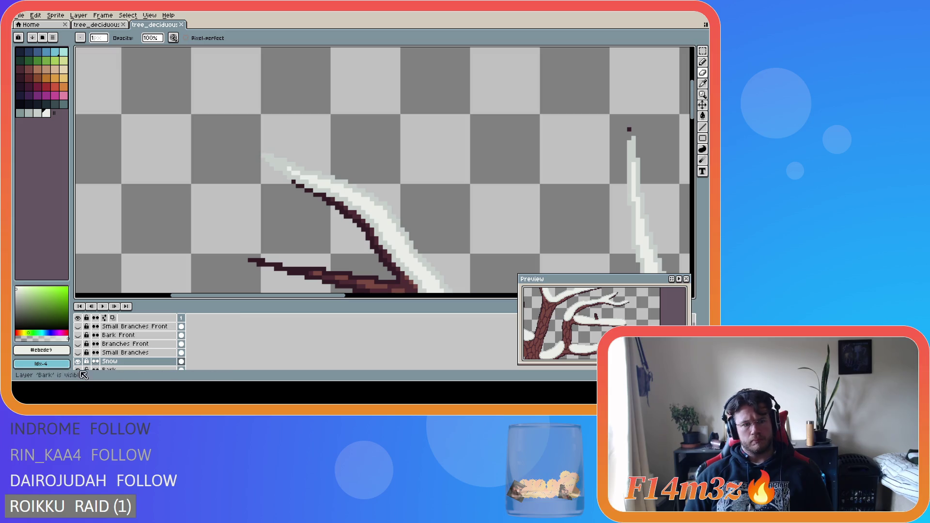
click(78, 353)
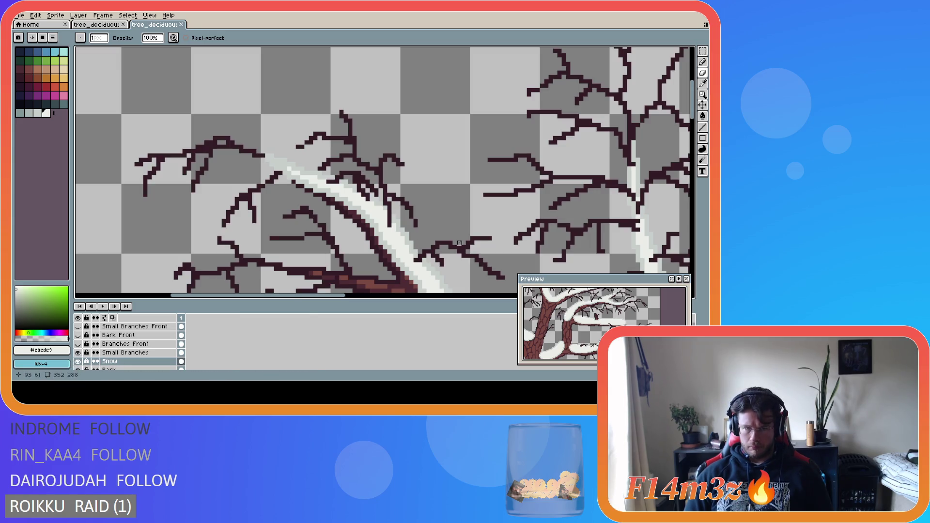
scroll(393, 265, down, 2)
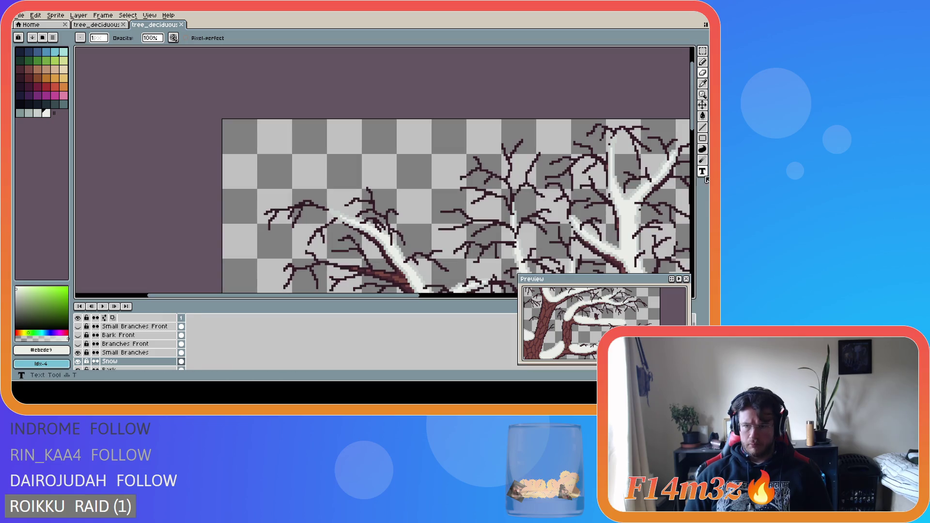
drag(692, 128, 691, 164)
scroll(426, 306, down, 1)
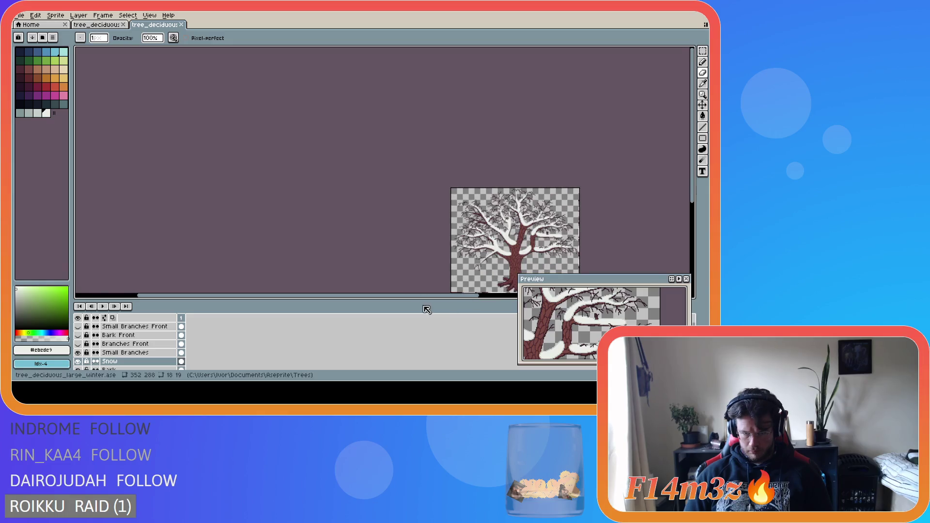
- Scroll the canvas view and save tree_deciduous_large_winter.ase again
scroll(426, 303, up, 1)
drag(430, 297, 548, 297)
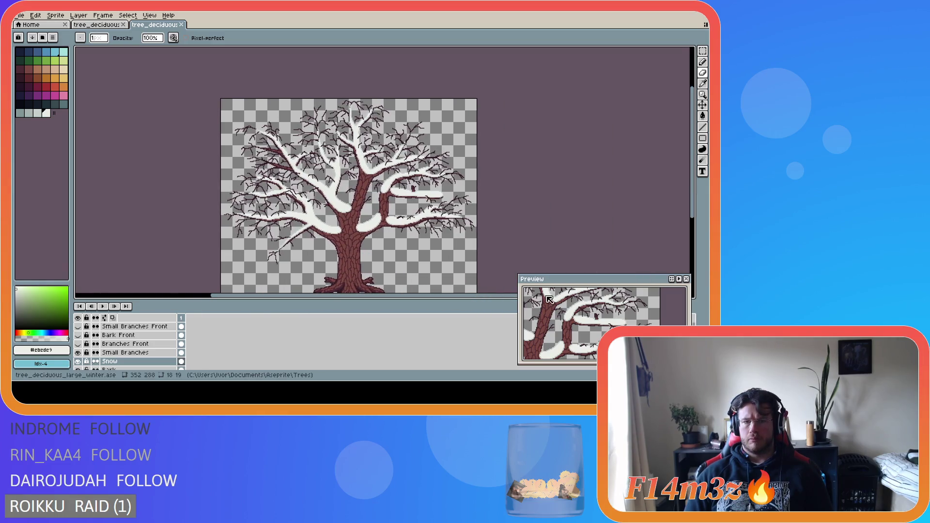
drag(695, 182, 694, 199)
key(ctrl+s)
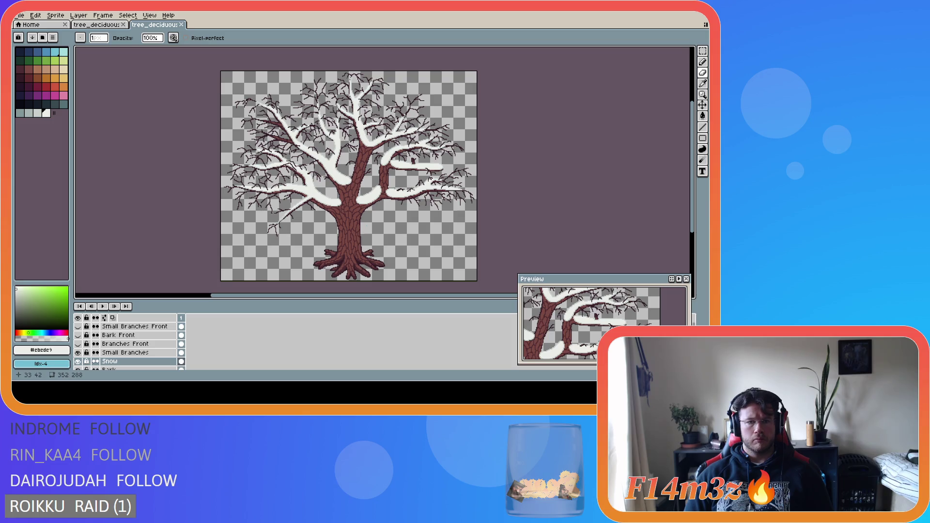
scroll(248, 98, up, 2)
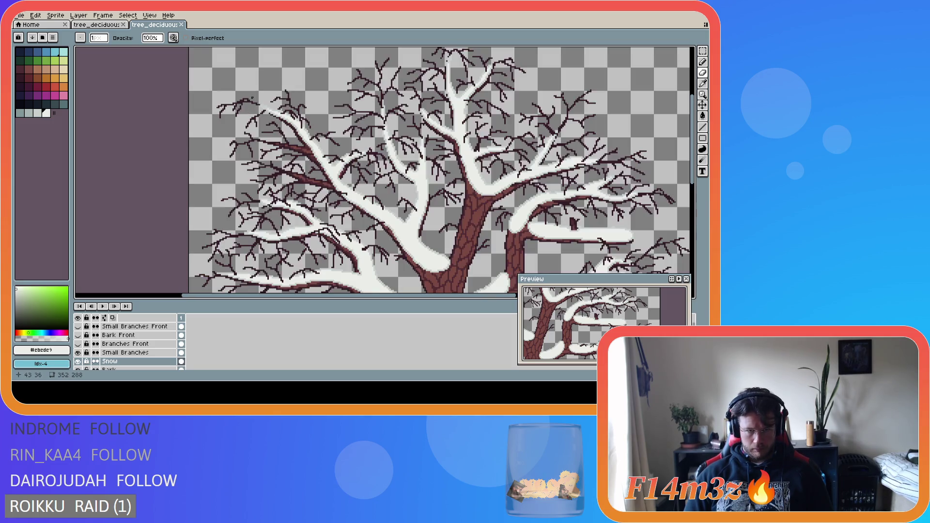
scroll(266, 112, up, 1)
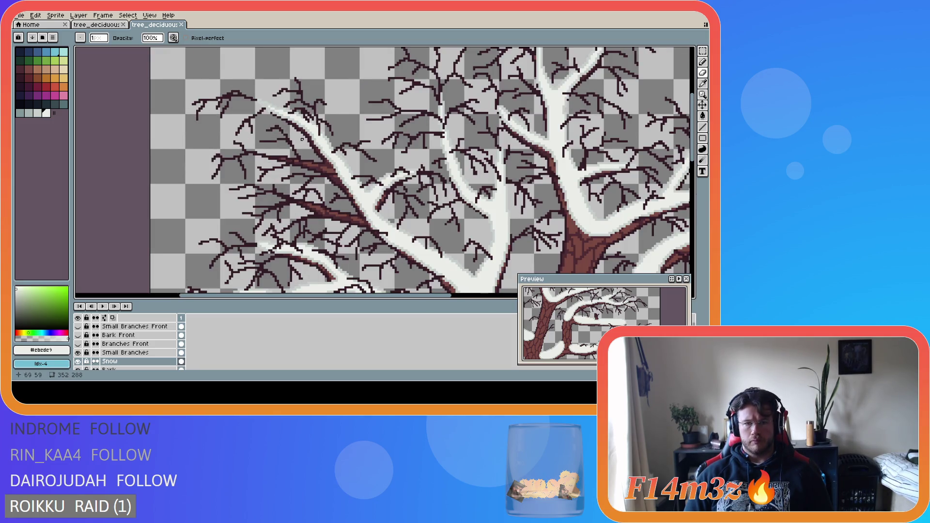
scroll(303, 139, up, 1)
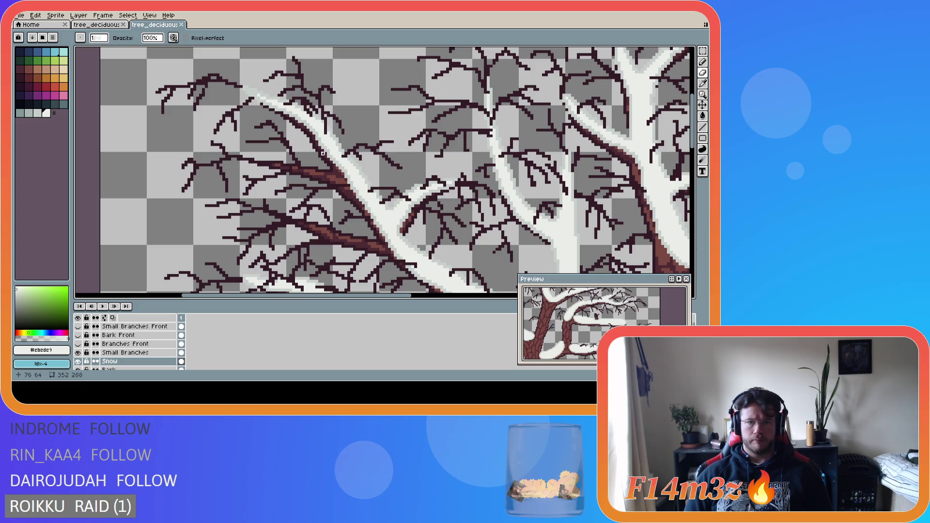
- Draw a pale grey (#c7cfcc) snow edge along the bare branch left of the main fork
alt+click(331, 157)
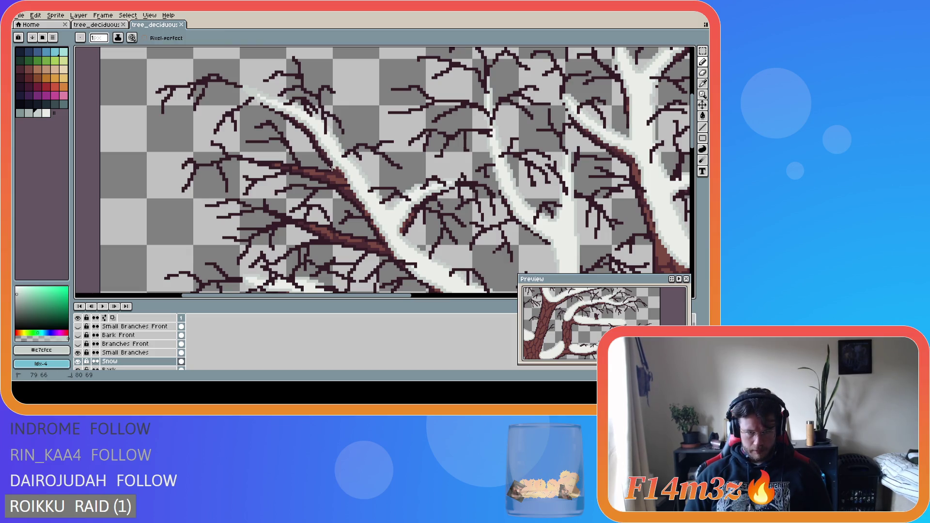
key(v)
key(b)
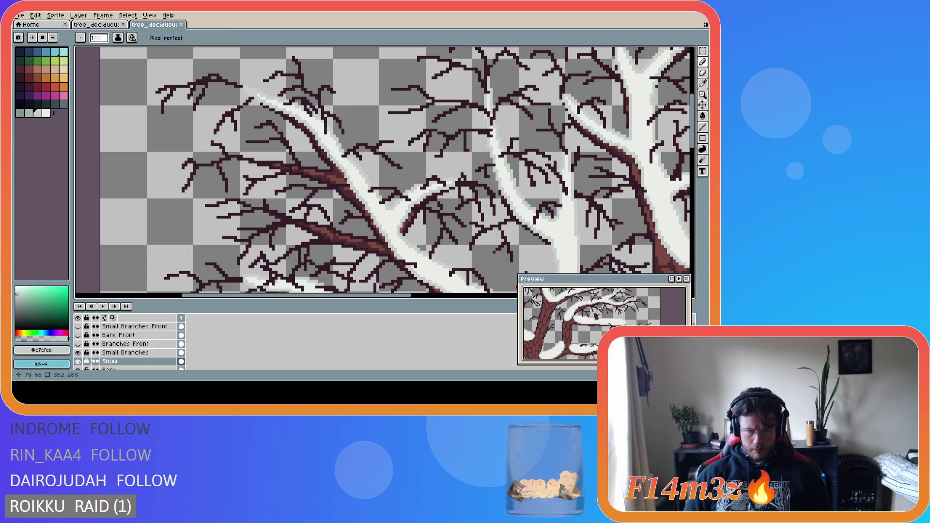
mouse_move(328, 163)
mouse_down()
mouse_move(239, 157)
mouse_move(354, 193)
mouse_up()
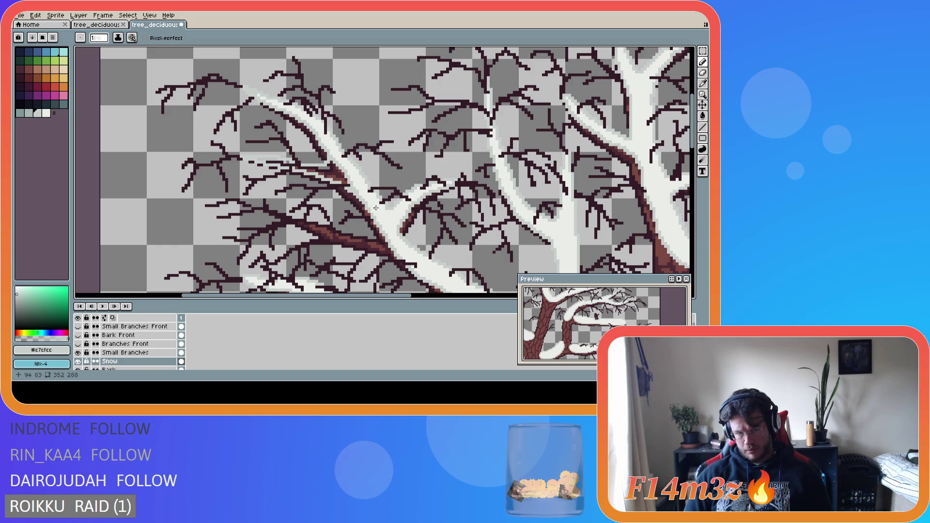
- Fill the new snow strip with white, touch up its edge, and save the file
key(i)
click(363, 178)
key(g)
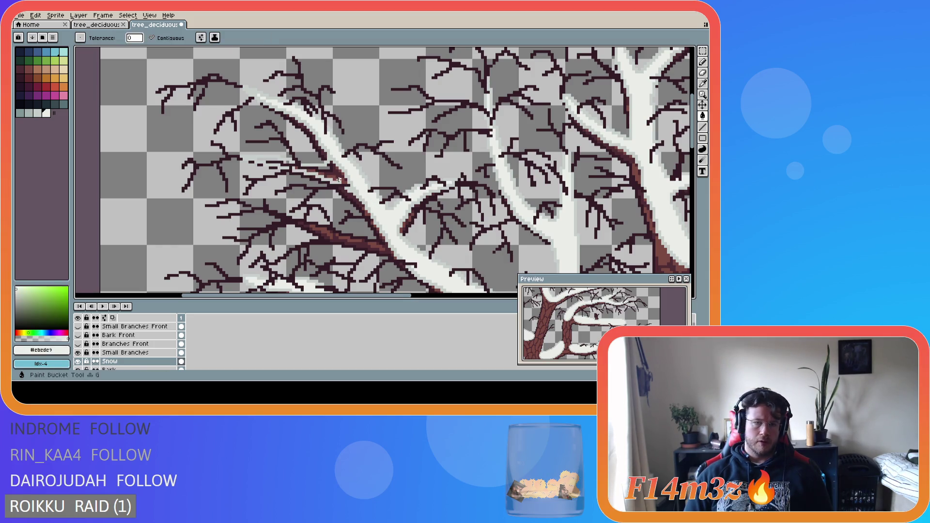
click(334, 176)
scroll(360, 184, up, 1)
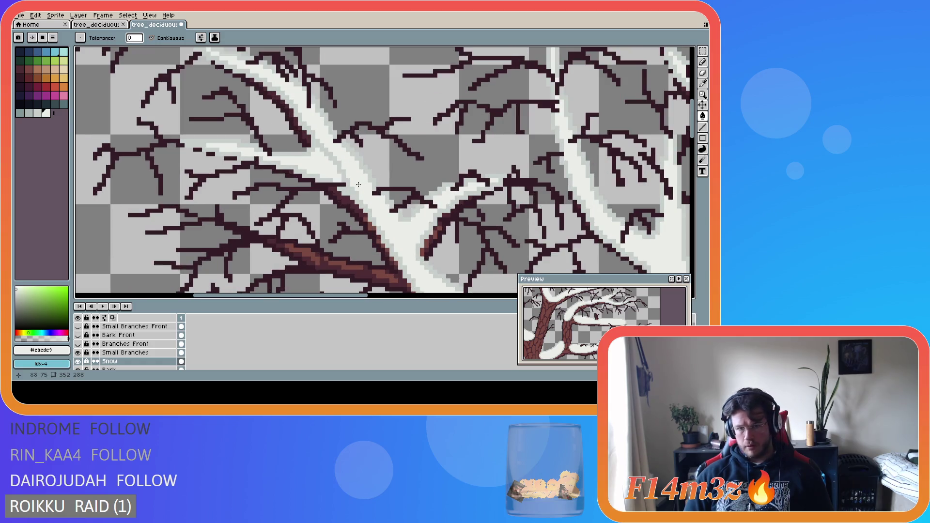
key(b)
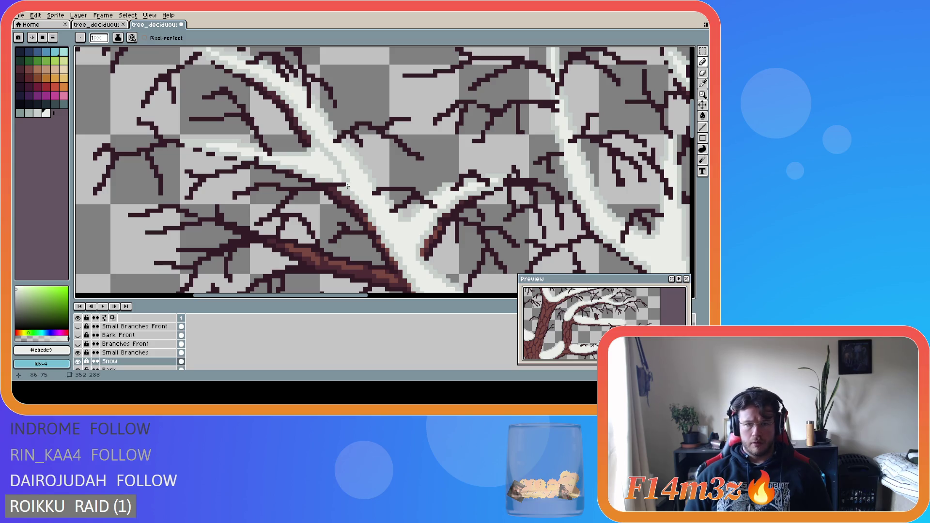
mouse_move(345, 183)
mouse_down()
mouse_move(322, 147)
mouse_move(332, 160)
mouse_up()
key(ctrl+s)
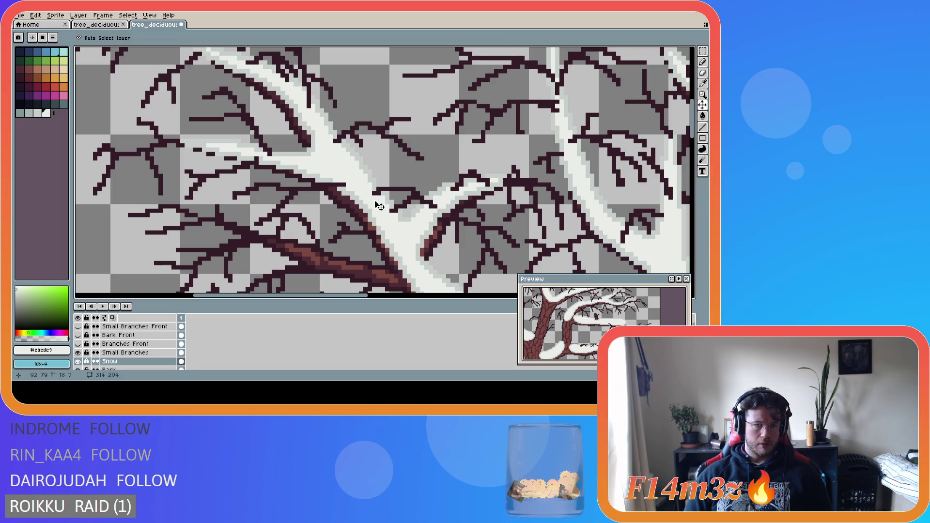
scroll(387, 203, down, 3)
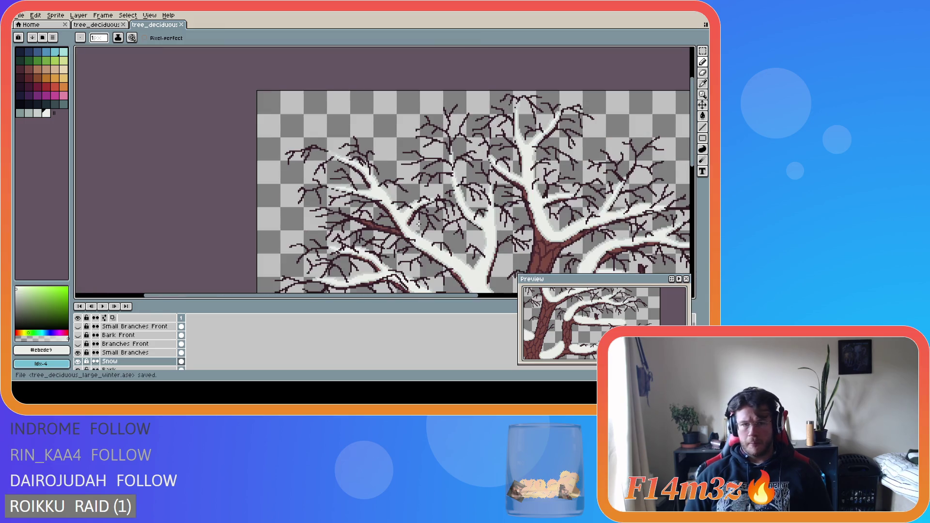
- Check the snow by toggling Small Branches, erase stray pixels at the strip's left tip, and save
click(77, 352)
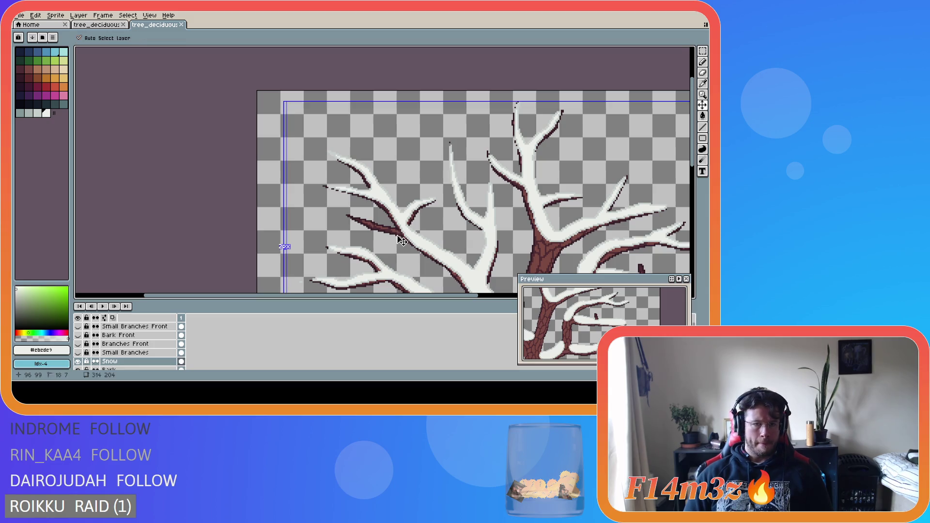
click(78, 353)
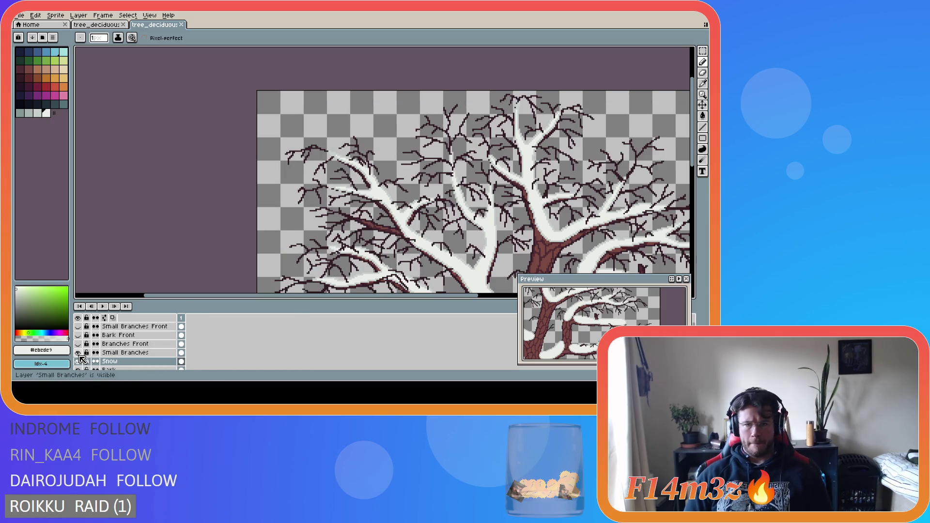
scroll(375, 170, up, 2)
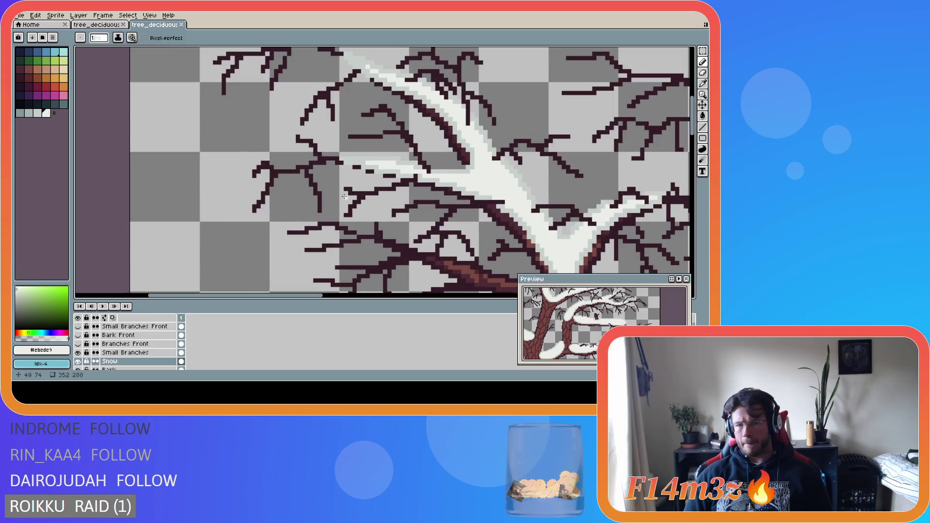
scroll(375, 170, up, 1)
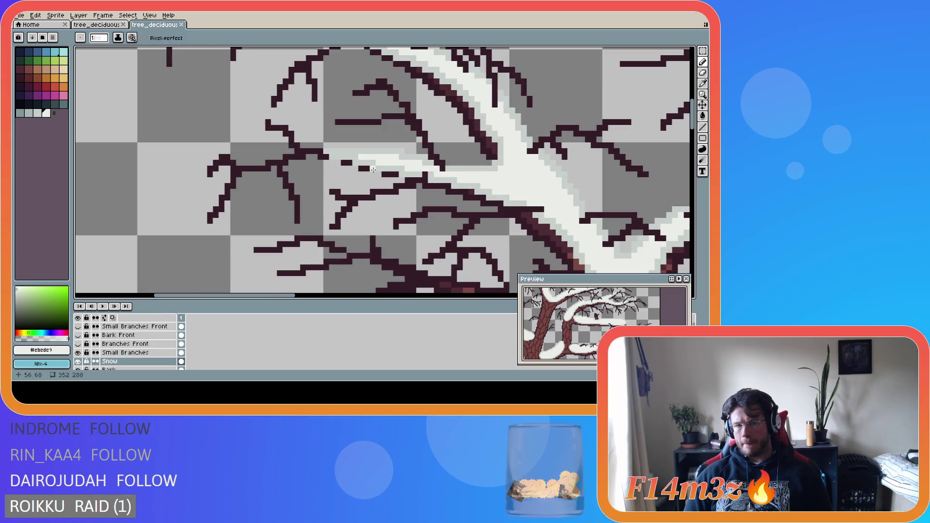
key(e)
click(373, 169)
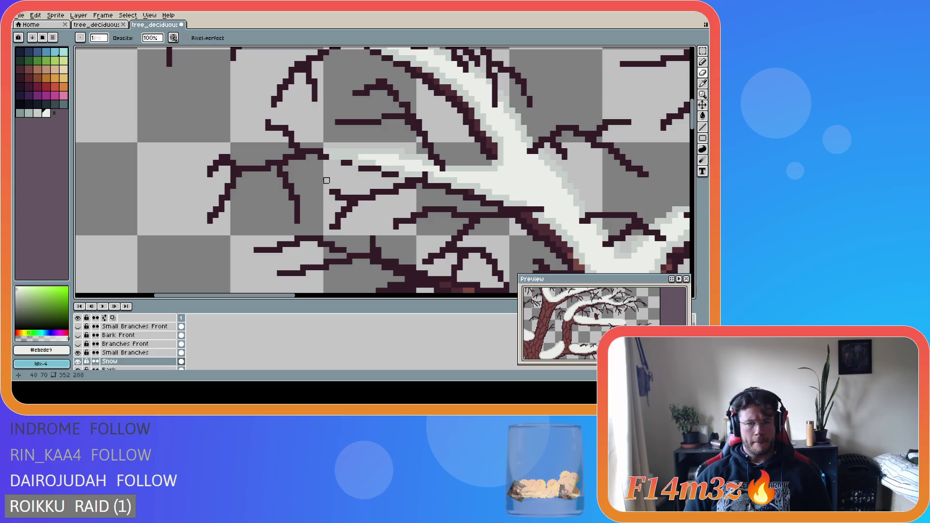
key(ctrl+s)
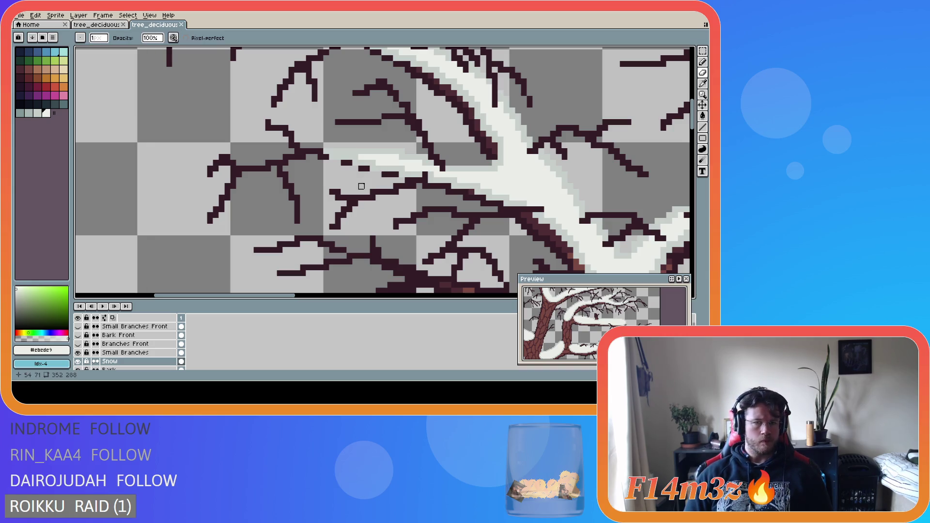
scroll(367, 180, down, 1)
click(79, 362)
click(79, 362)
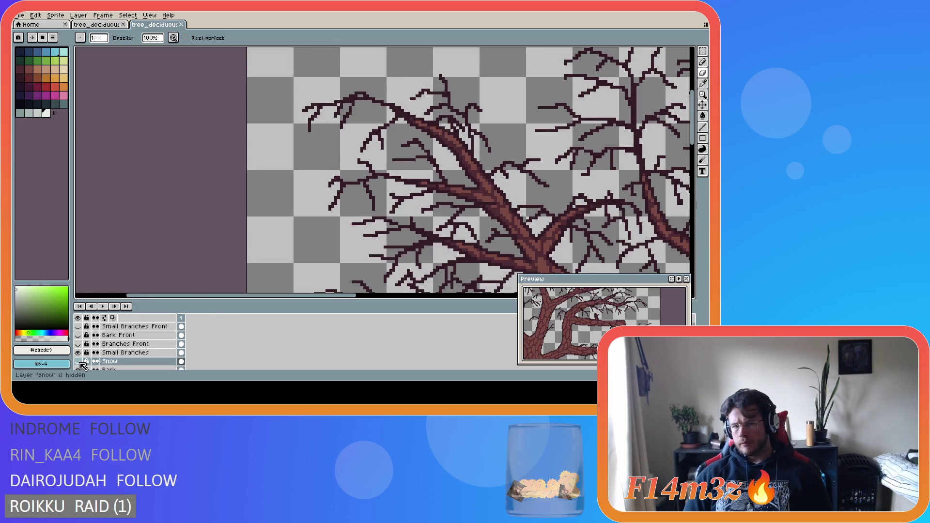
click(79, 362)
click(79, 362)
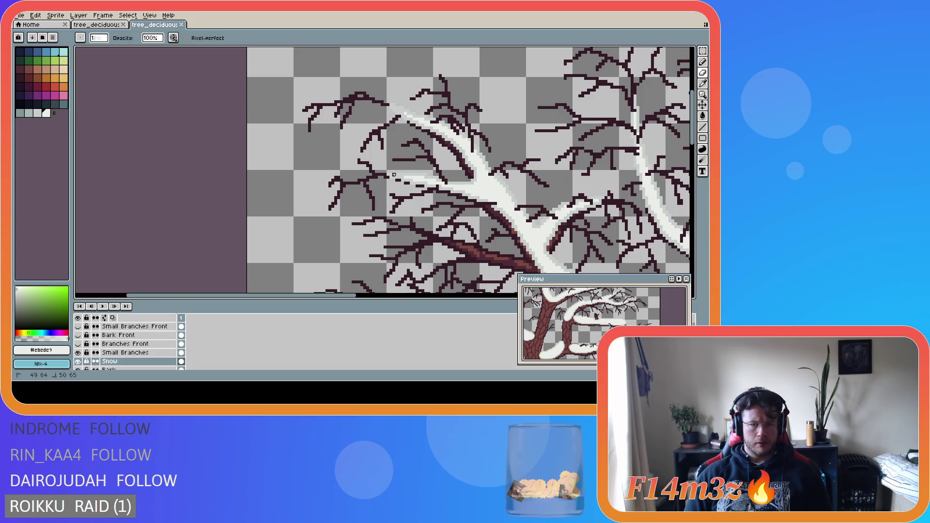
click(398, 177)
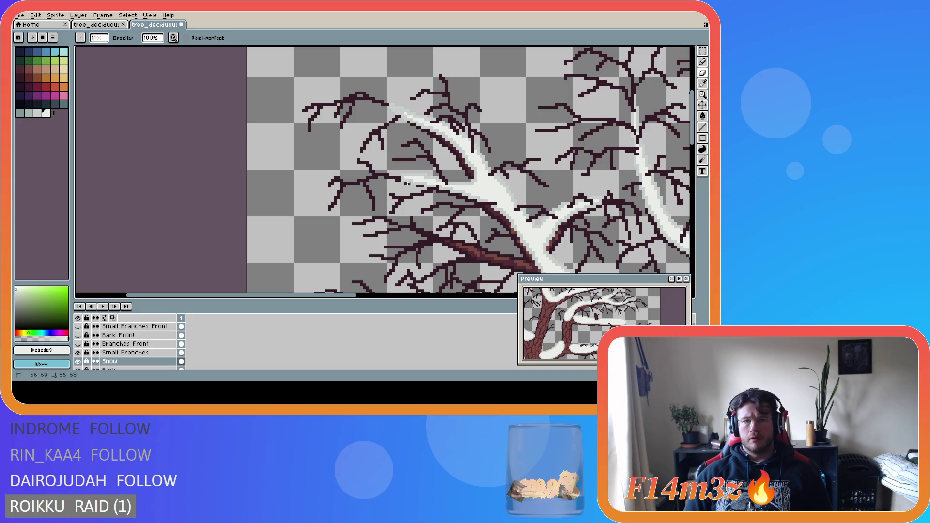
click(402, 180)
scroll(405, 181, up, 2)
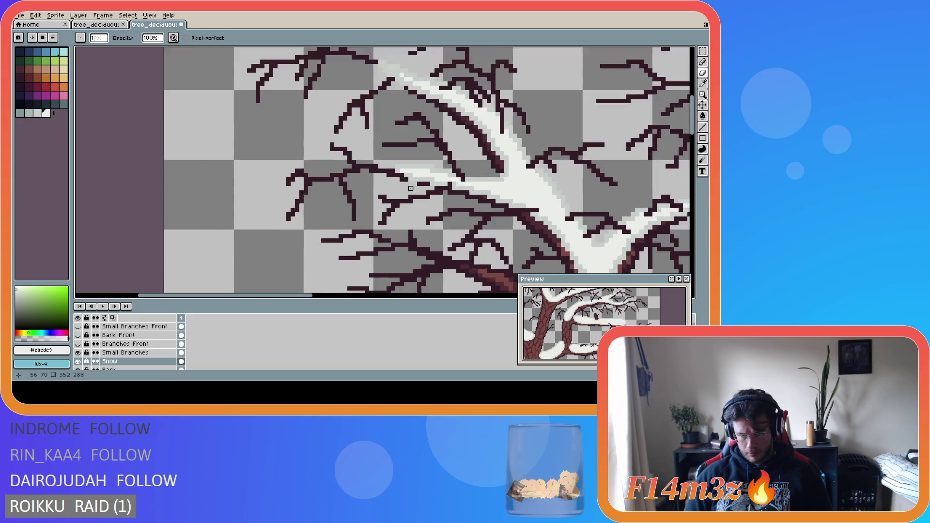
drag(411, 182, 416, 182)
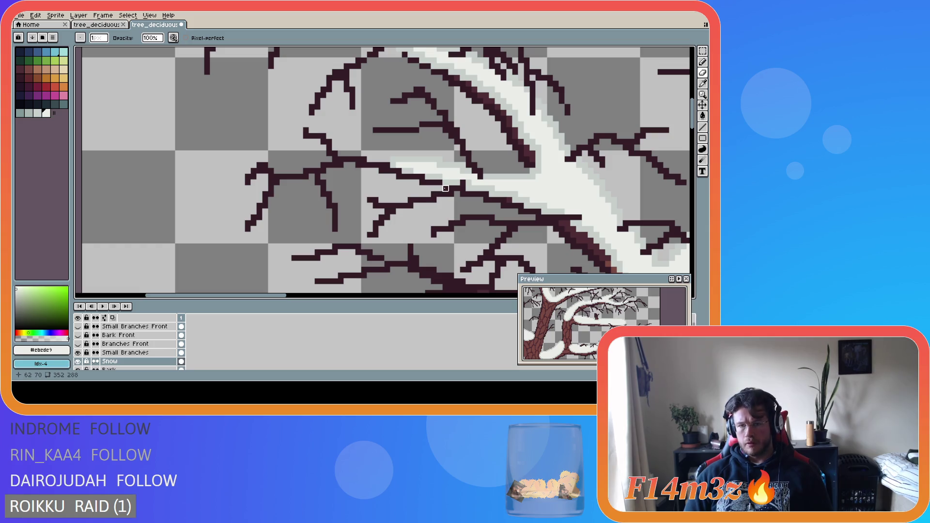
click(463, 182)
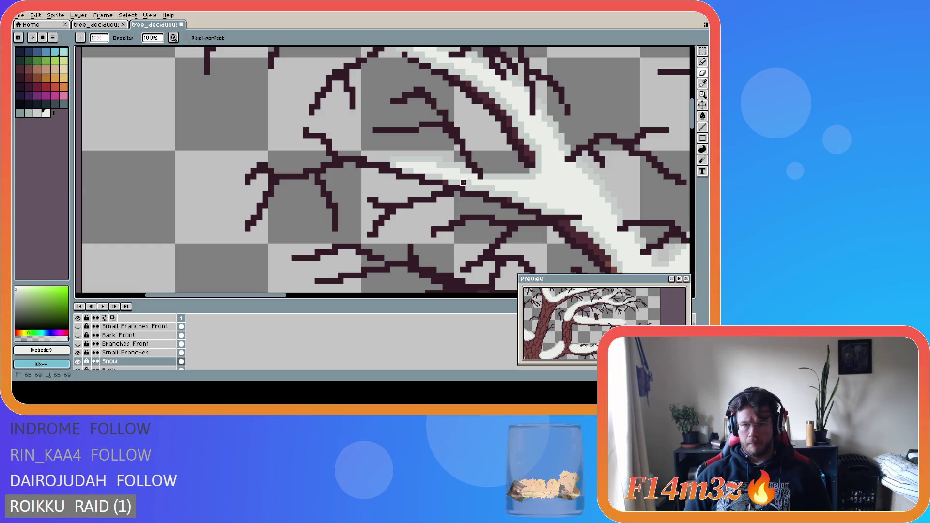
key(b)
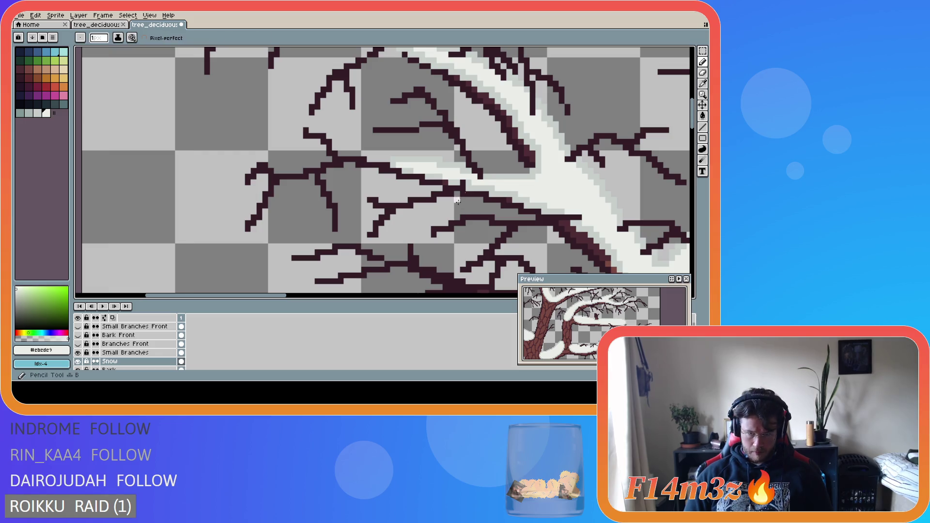
alt+click(452, 180)
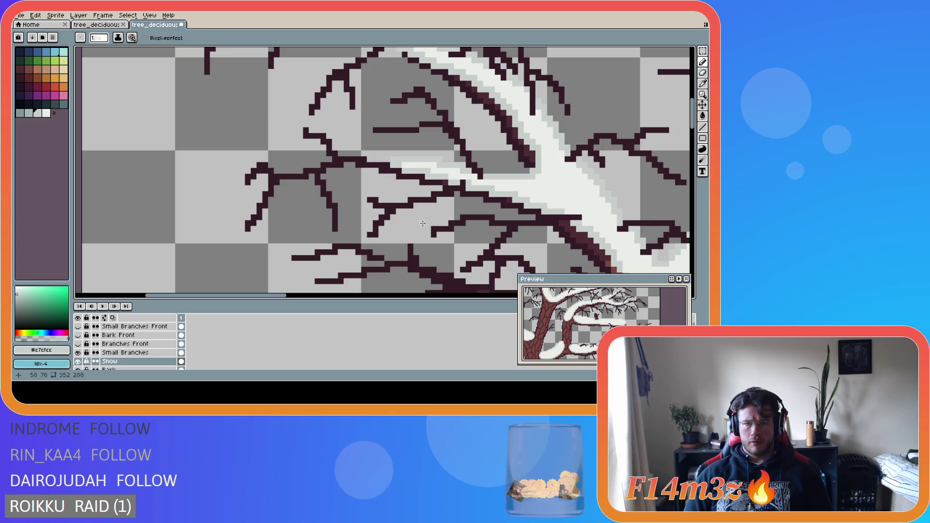
scroll(424, 223, down, 1)
scroll(409, 213, up, 1)
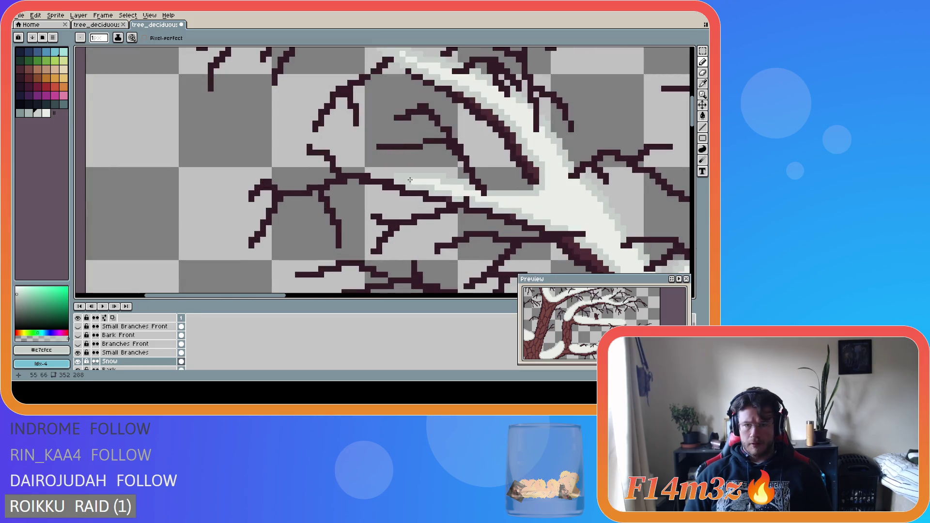
scroll(419, 252, down, 1)
scroll(412, 227, up, 1)
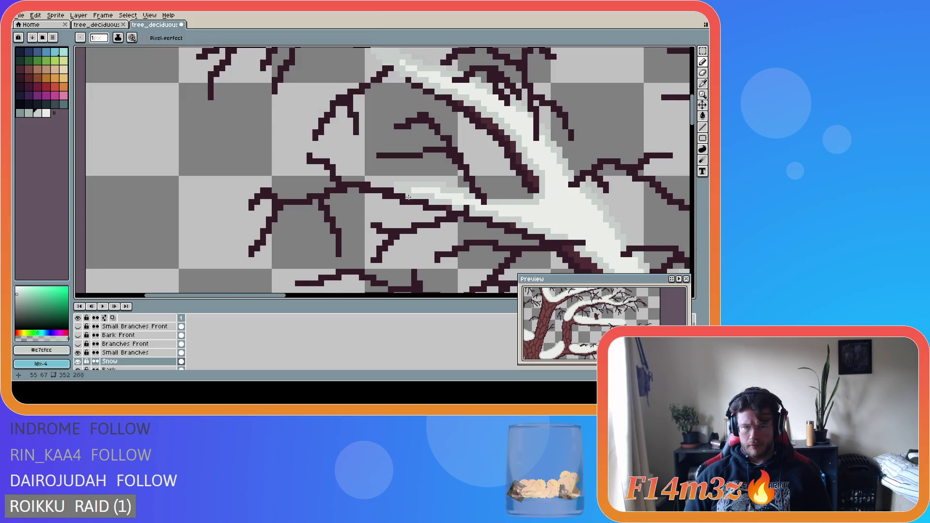
key(b)
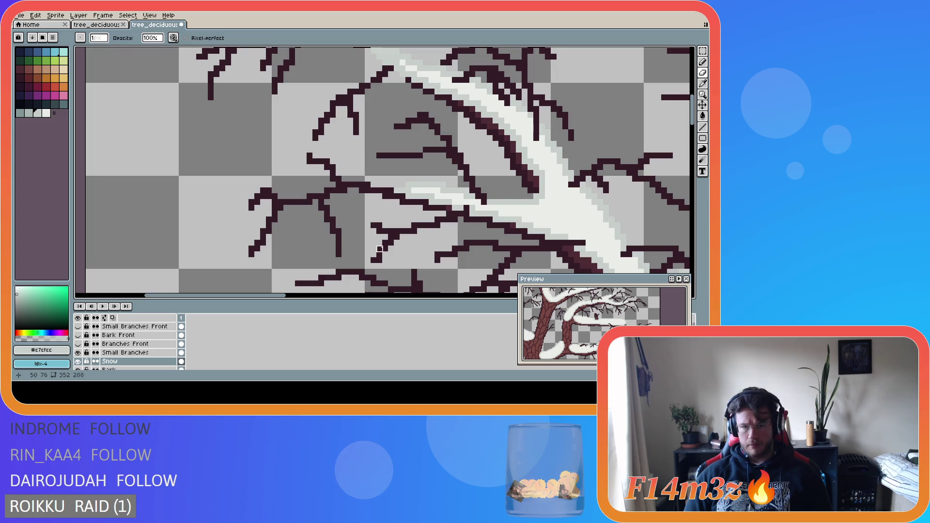
scroll(380, 249, down, 1)
drag(348, 295, 441, 295)
drag(694, 118, 694, 138)
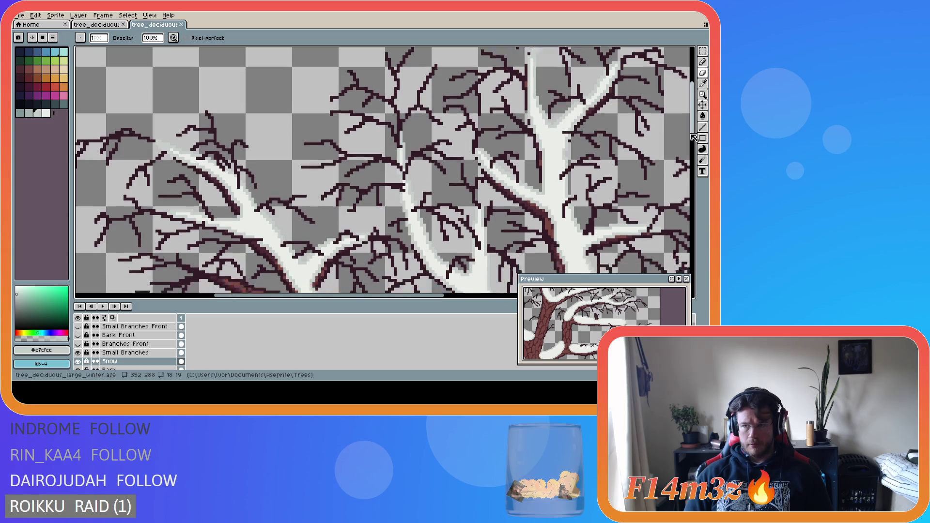
scroll(436, 218, down, 4)
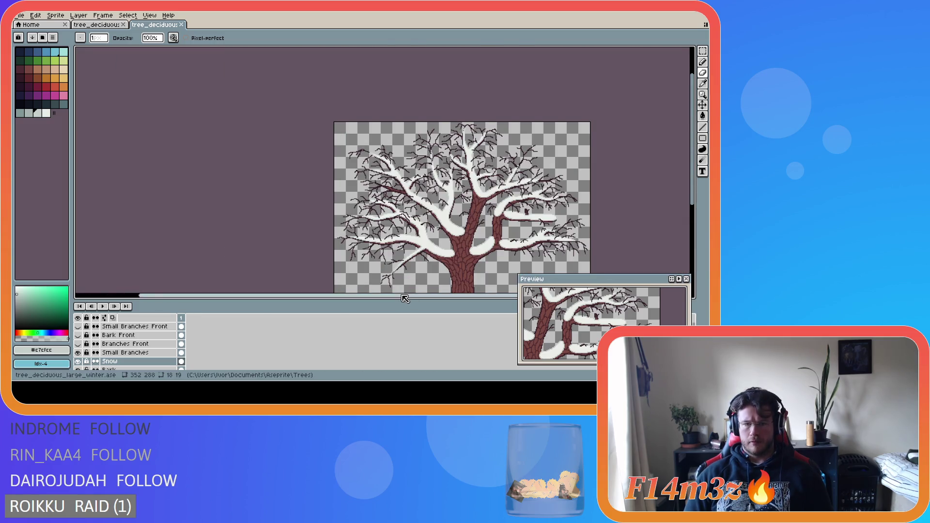
drag(402, 296, 456, 296)
drag(692, 178, 691, 209)
key(ctrl+s)
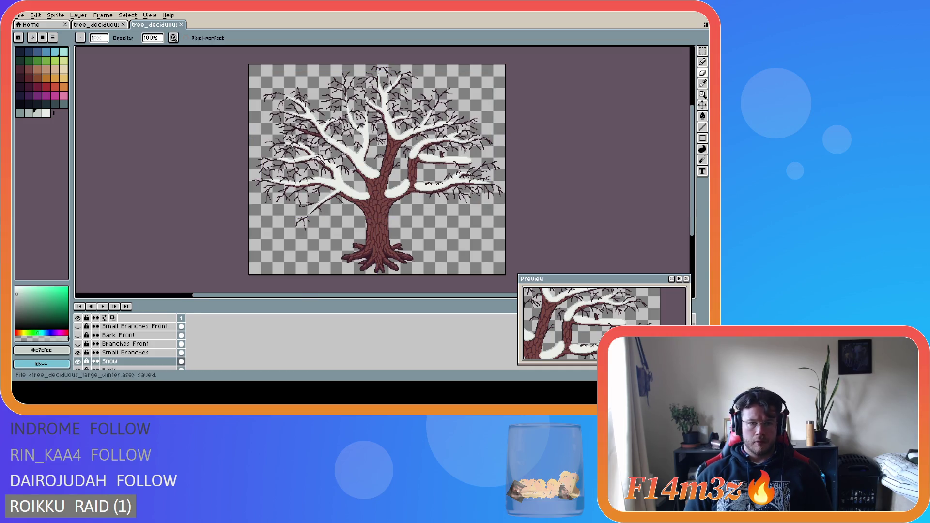
scroll(284, 146, up, 3)
scroll(283, 146, down, 3)
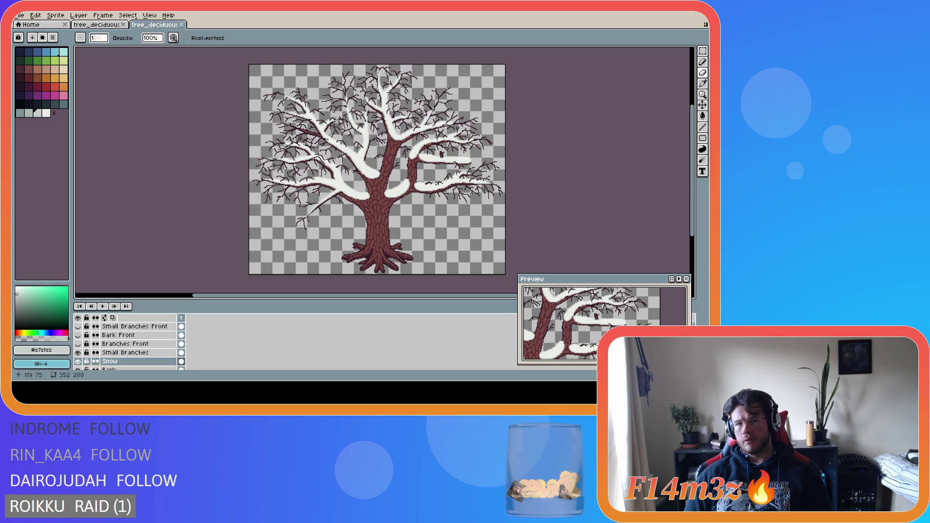
click(77, 353)
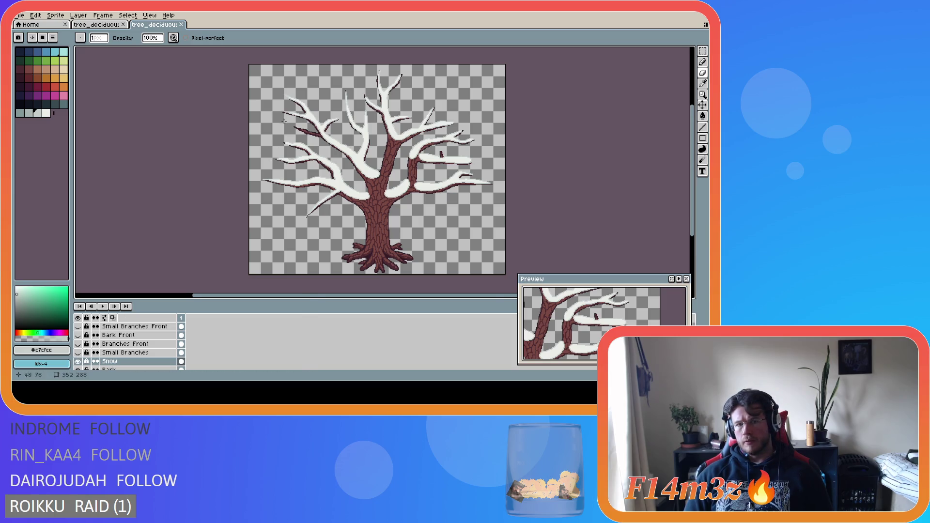
- Zoom in and pencil snow along the top edge of the left branch
scroll(385, 227, up, 4)
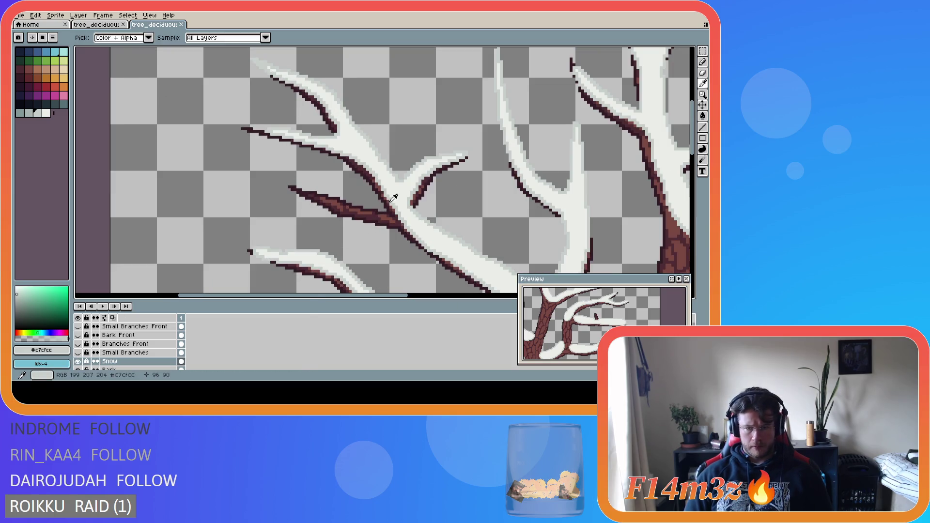
key(b)
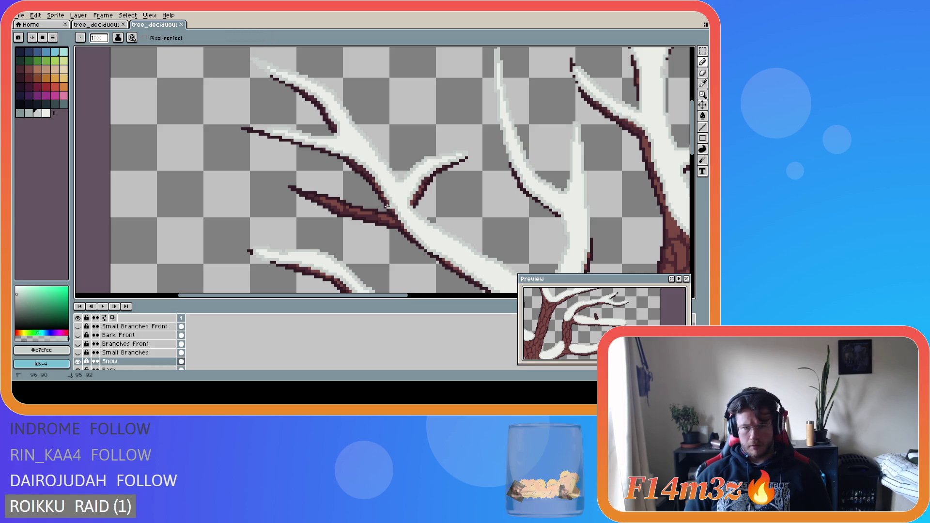
mouse_move(386, 197)
mouse_down()
mouse_move(361, 206)
mouse_move(329, 193)
mouse_move(386, 202)
mouse_move(291, 187)
mouse_move(373, 214)
mouse_up()
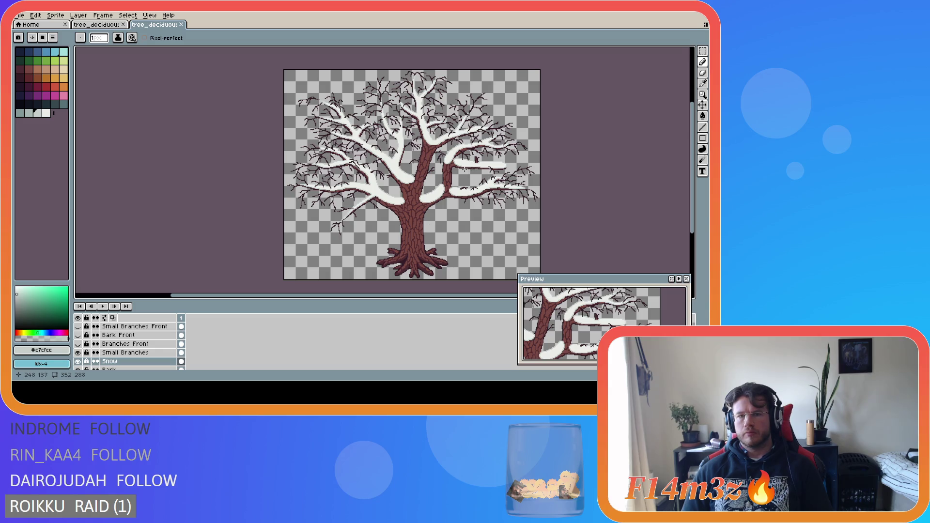
- Hide Small Branches, show the front branches and bark, and unlock Bark Front
click(78, 353)
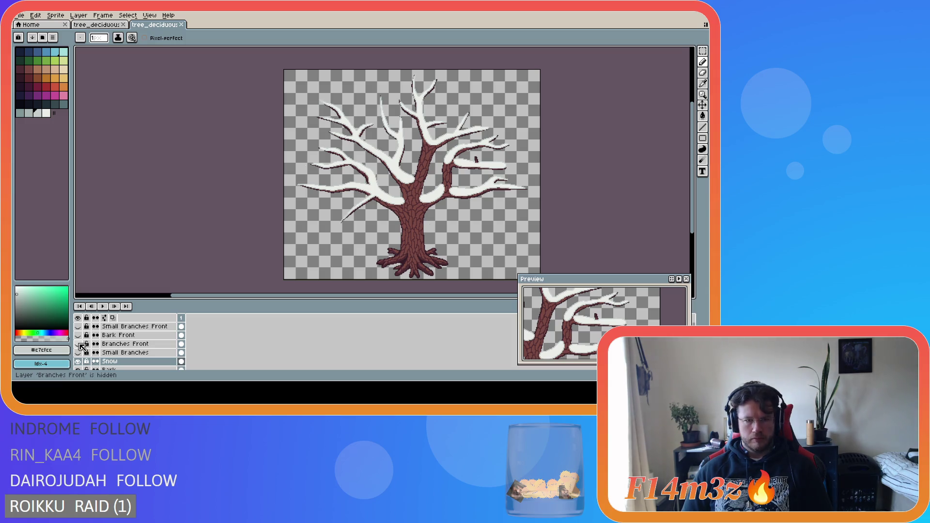
click(79, 344)
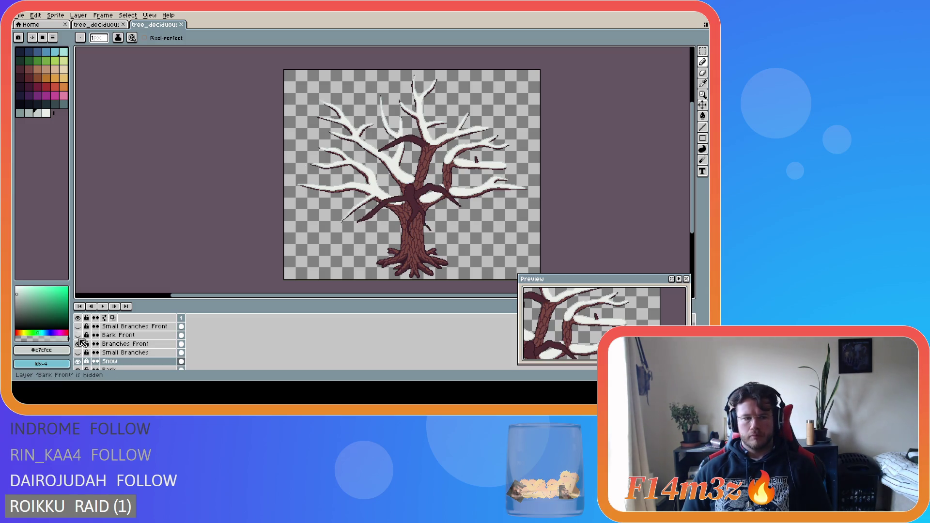
click(78, 335)
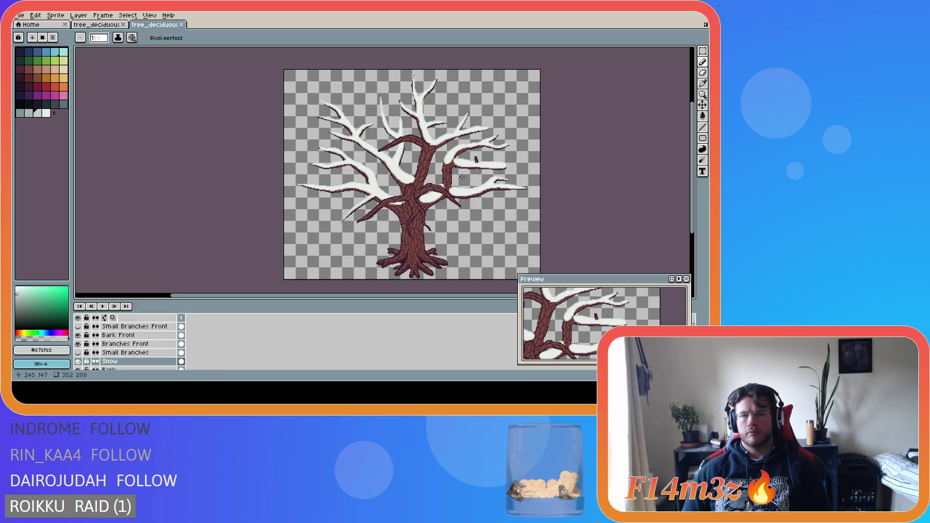
scroll(462, 179, up, 1)
click(86, 336)
click(78, 326)
click(78, 326)
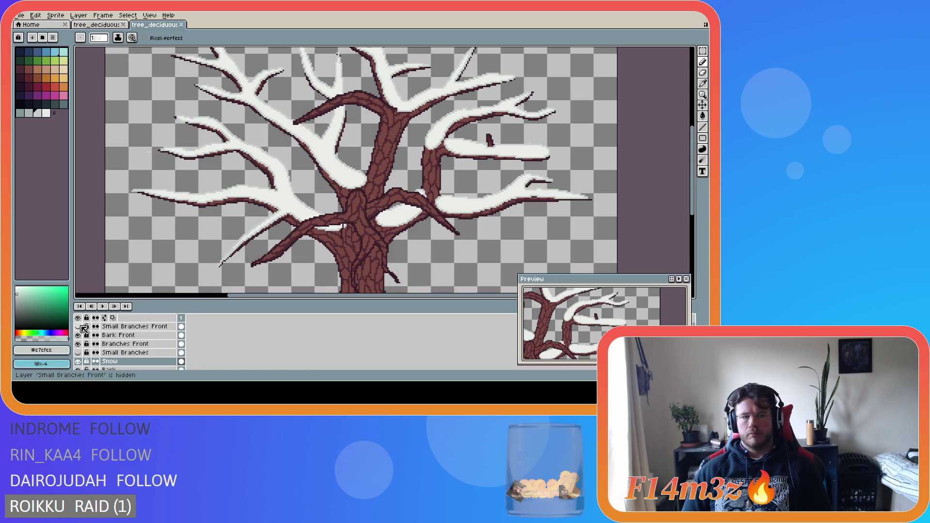
- Add a new layer named 'Snow Front' above Bark Front
click(126, 336)
key(shift+n)
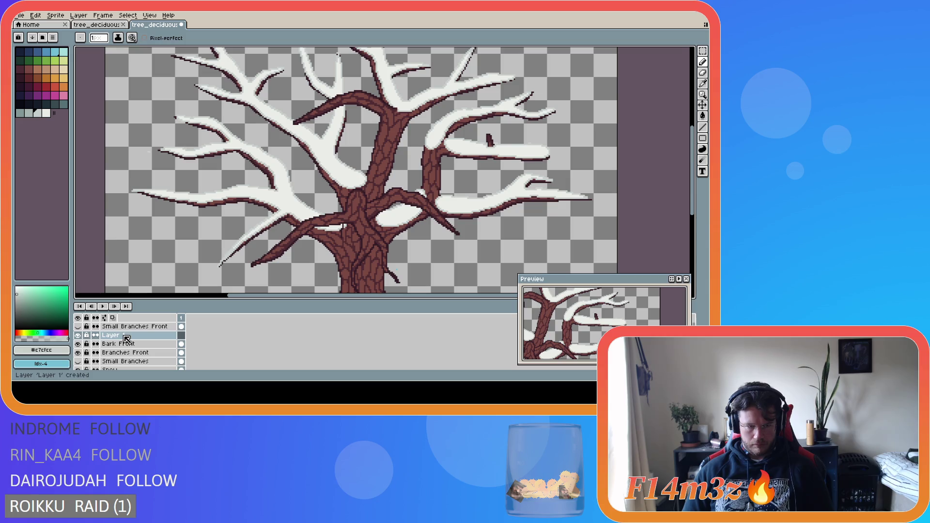
double_click(120, 336)
text(Snow )
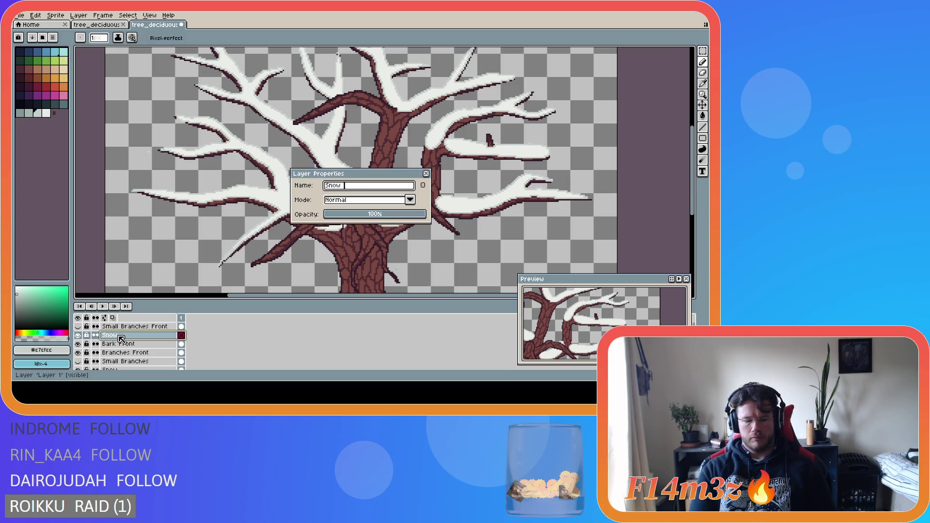
text(Front)
key(Return)
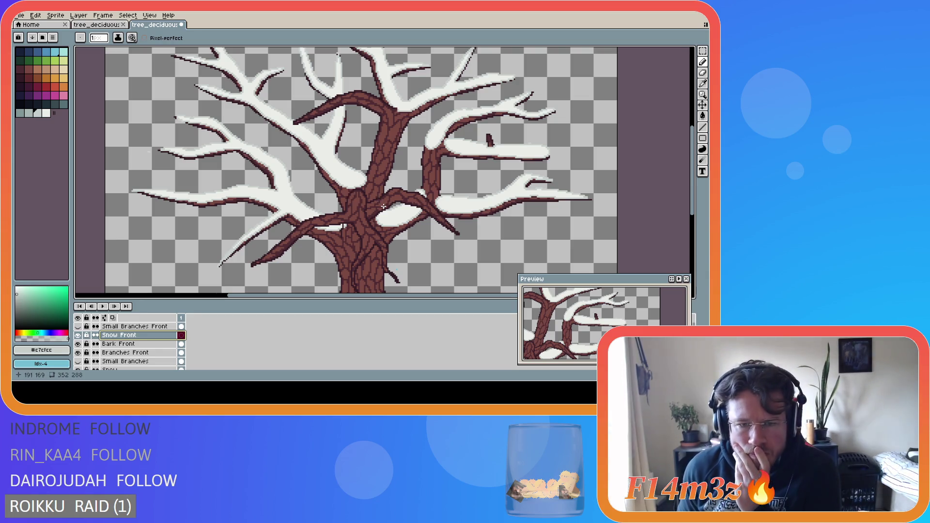
- Compare the trunk with the bark texture hidden and shown to find the stray light pixel
scroll(381, 208, up, 4)
scroll(369, 211, down, 1)
scroll(370, 211, up, 1)
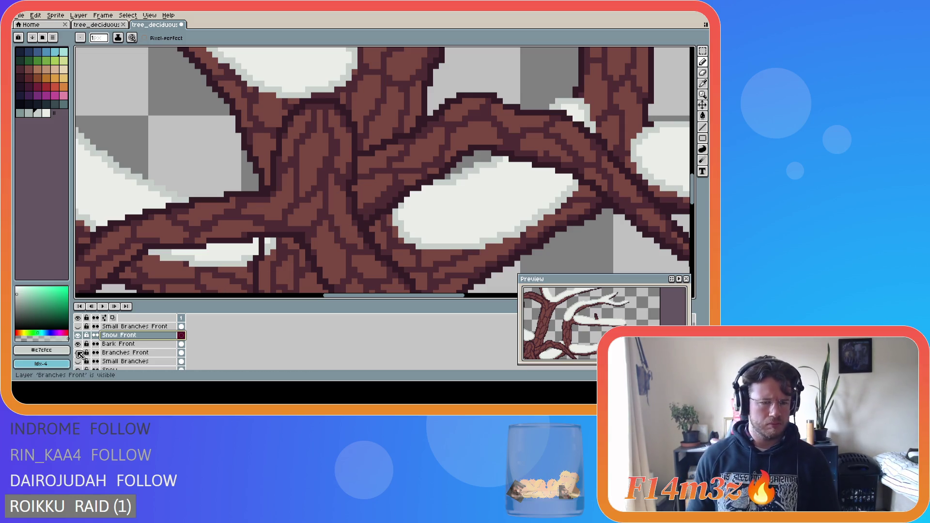
click(78, 344)
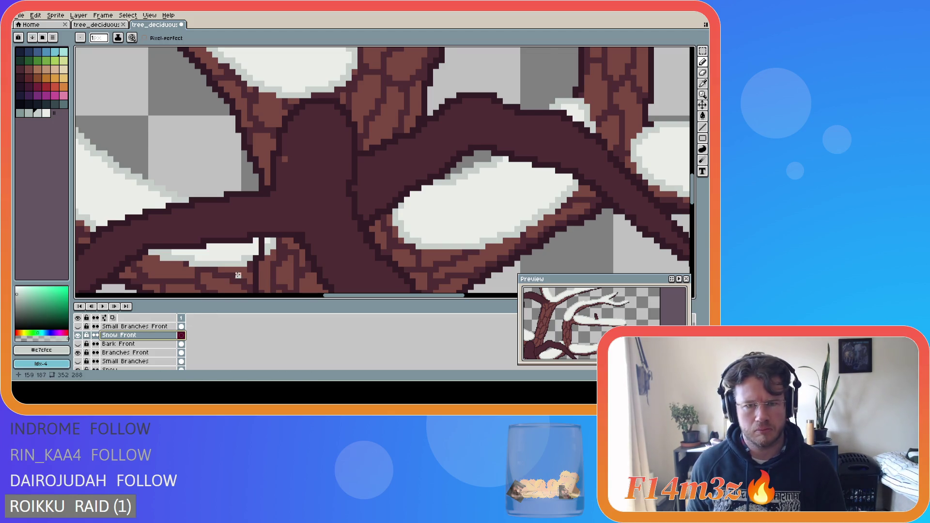
scroll(244, 270, down, 1)
scroll(244, 270, down, 1)
scroll(244, 270, up, 2)
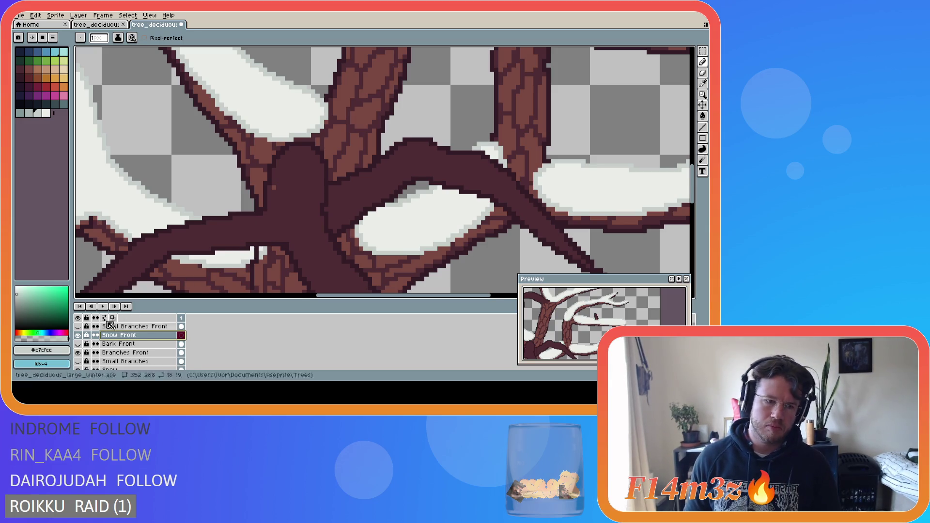
click(78, 344)
click(78, 344)
click(78, 344)
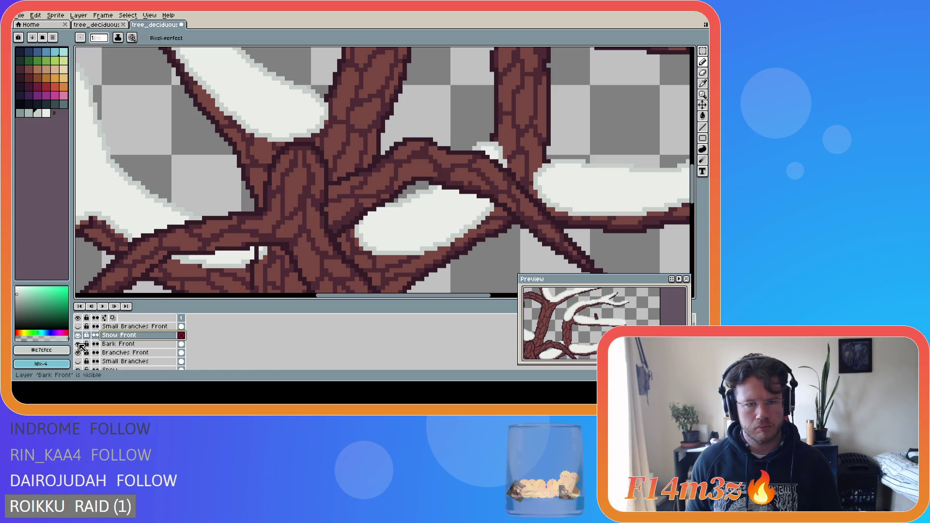
click(78, 344)
click(78, 344)
click(78, 344)
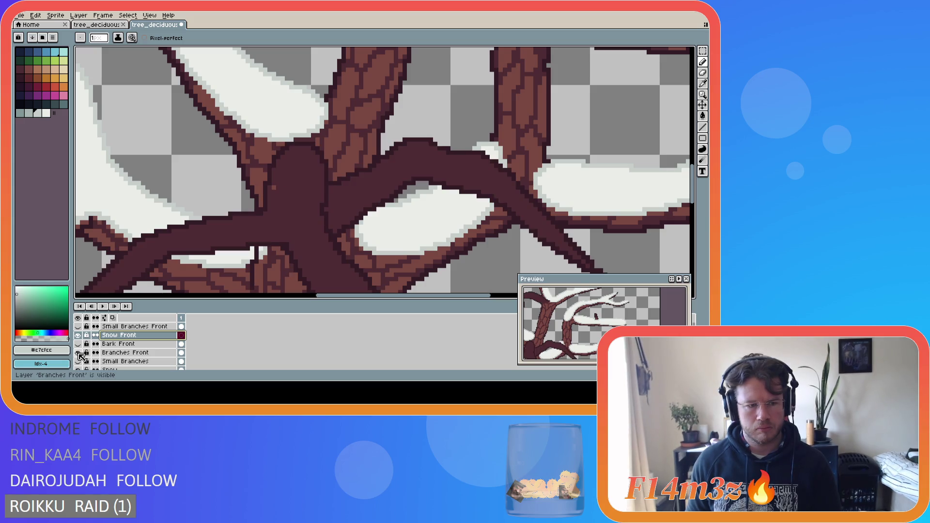
click(78, 344)
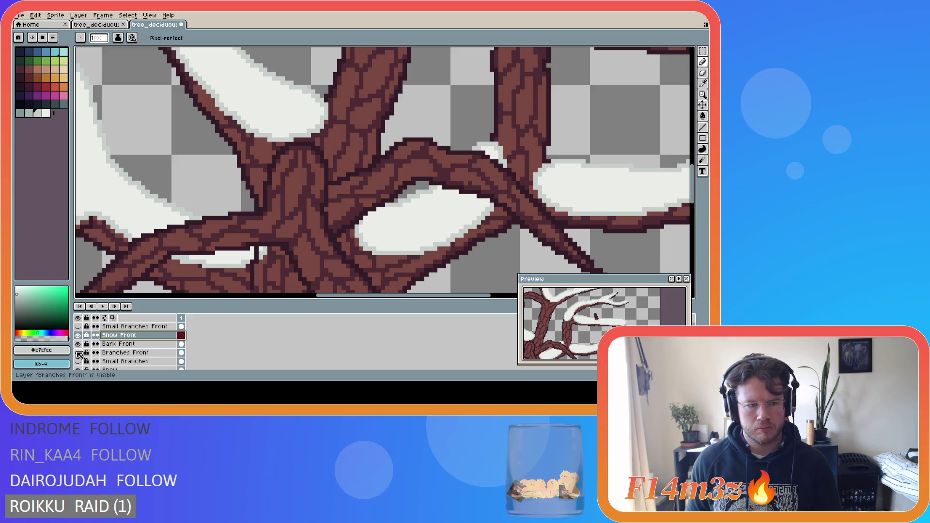
click(78, 344)
click(78, 344)
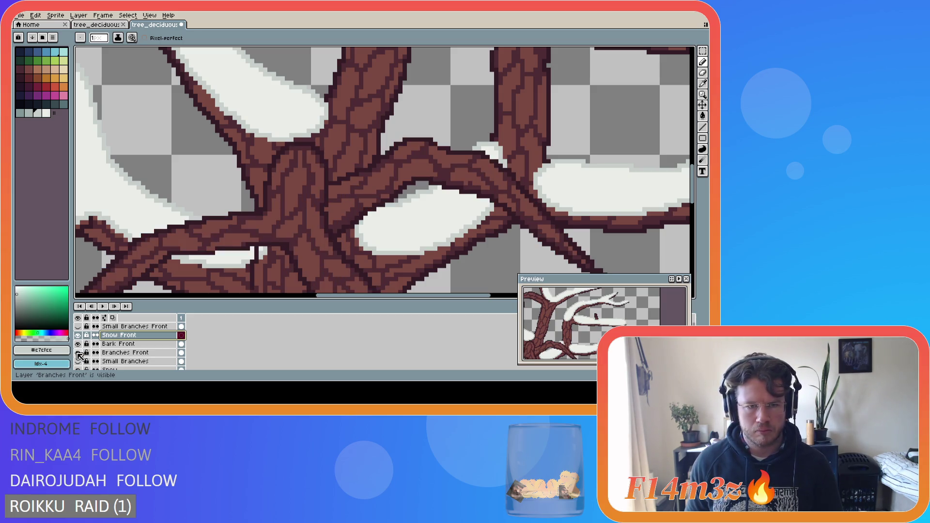
click(78, 344)
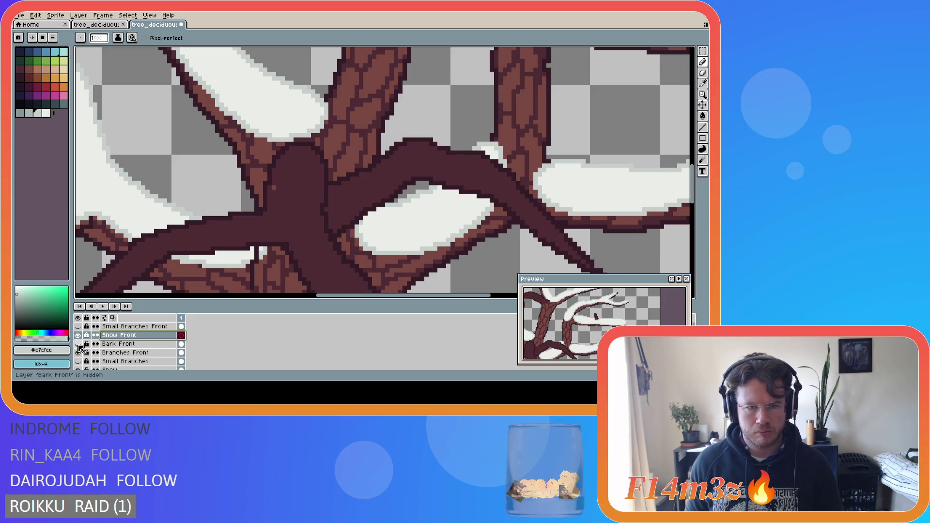
- Paint the stray light trunk pixel dark trunk brown #4d2b32 and show the bark again
alt+click(282, 207)
click(274, 188)
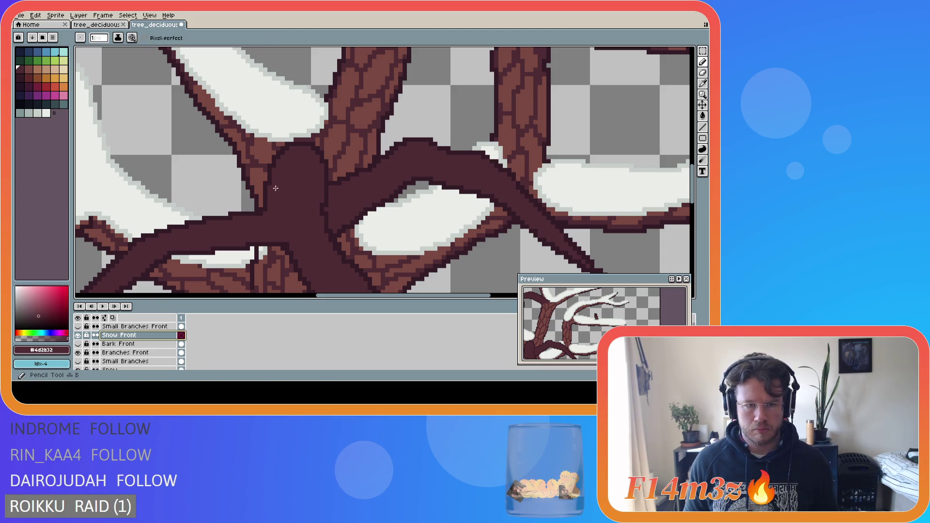
click(78, 344)
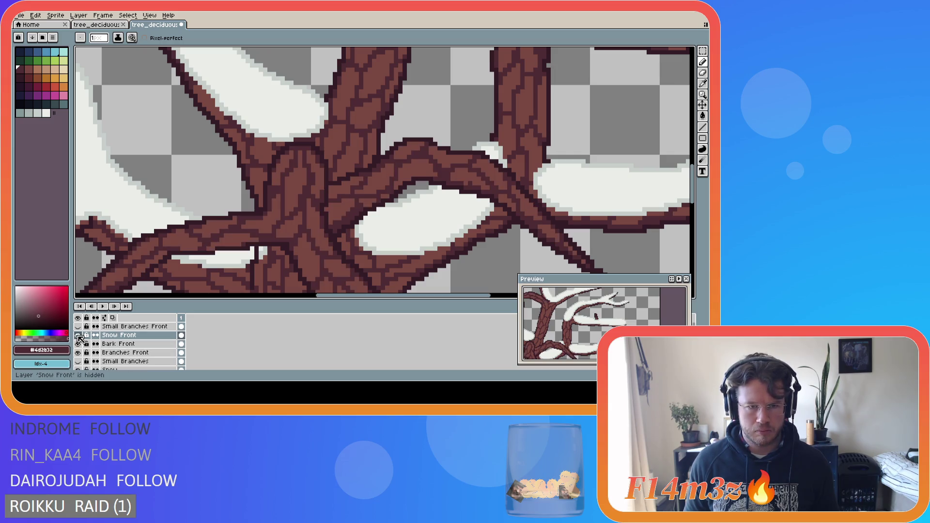
- Adjust layer visibility, select Branches Front, then show the bark texture and make Bark Front active
click(78, 336)
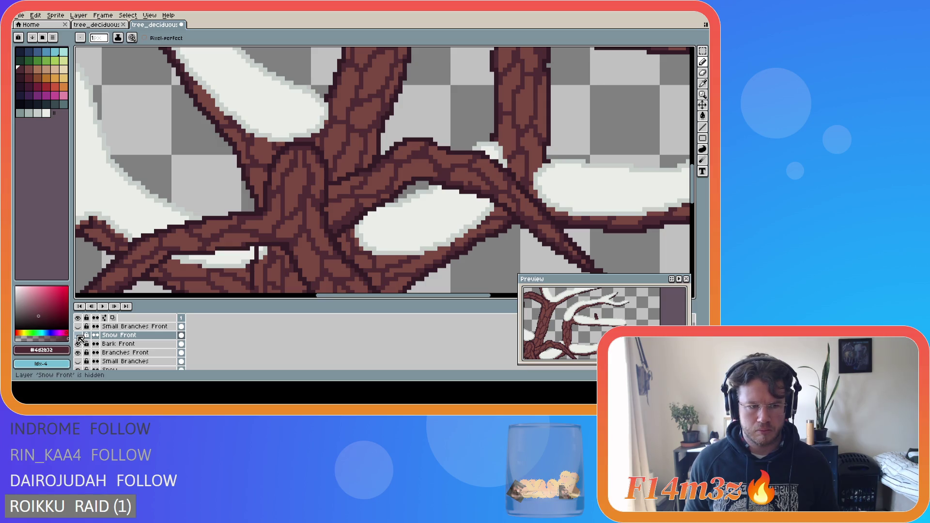
click(78, 344)
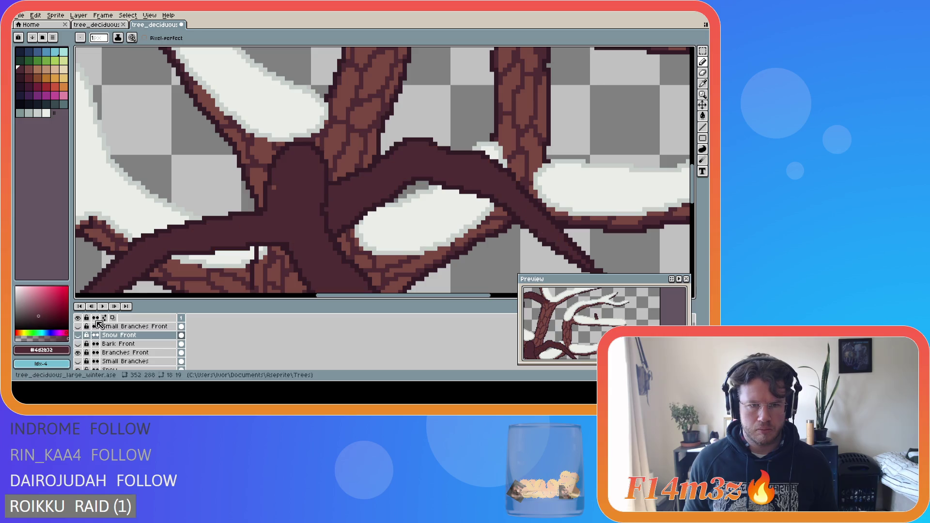
key(v)
key(b)
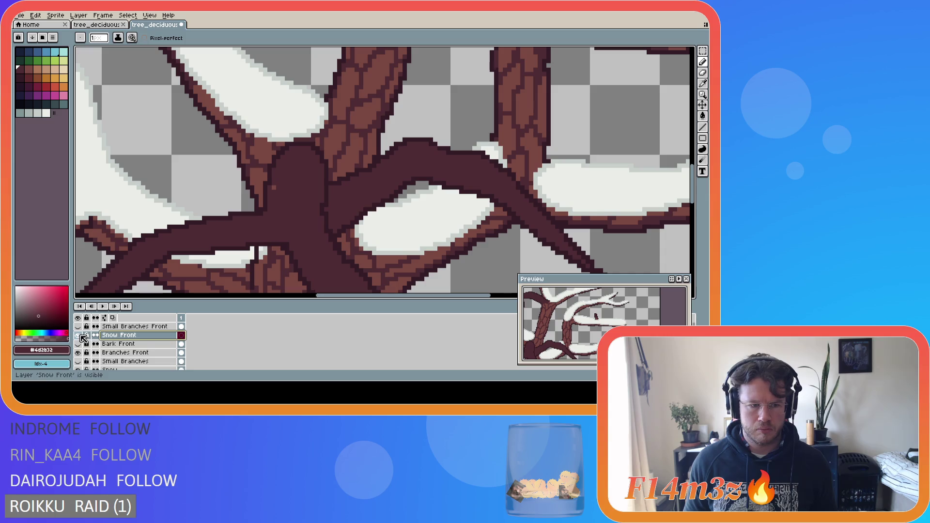
click(121, 353)
key(i)
key(b)
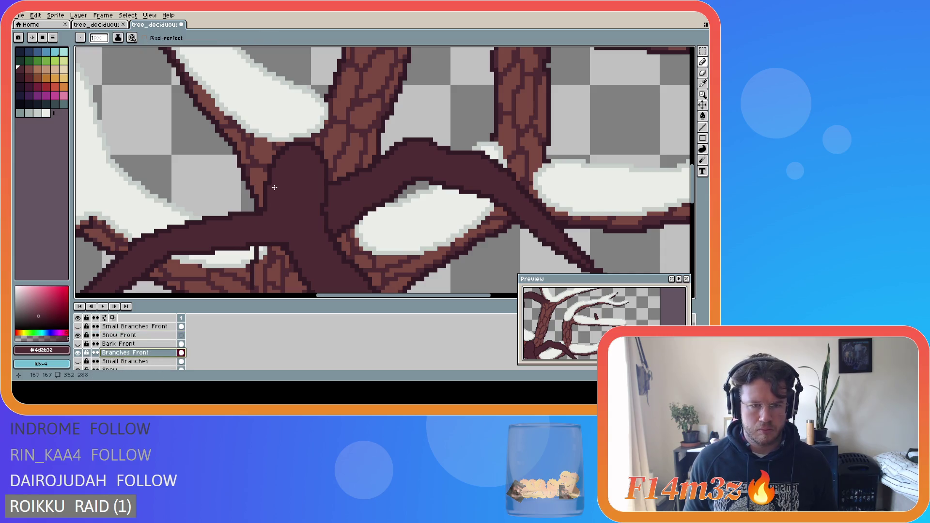
click(78, 344)
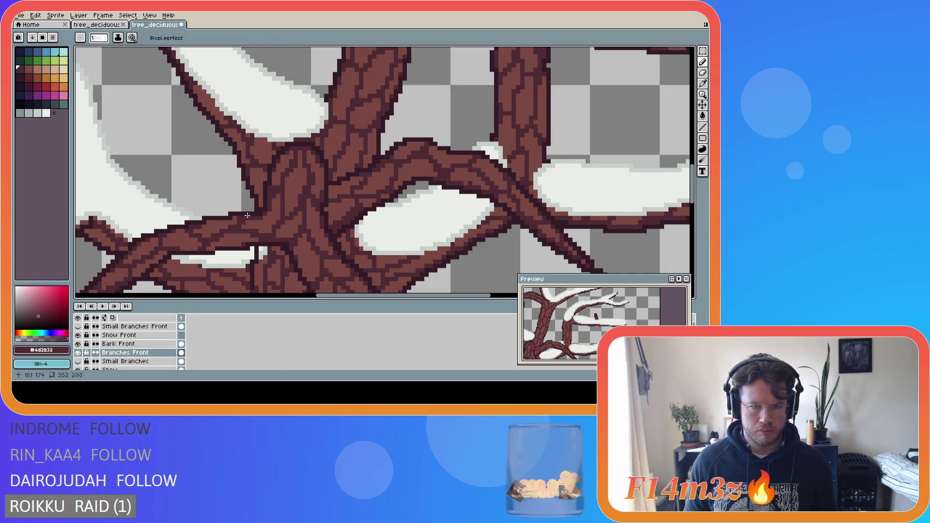
click(142, 345)
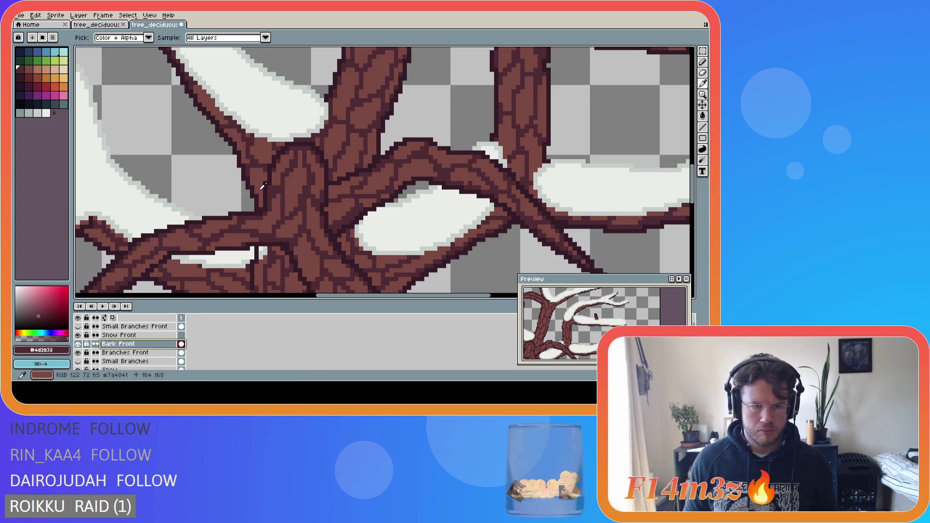
- Pick the bark brown #7a4841 as the drawing colour and save tree_deciduous_large_winter.ase
alt+click(280, 179)
key(ctrl+s)
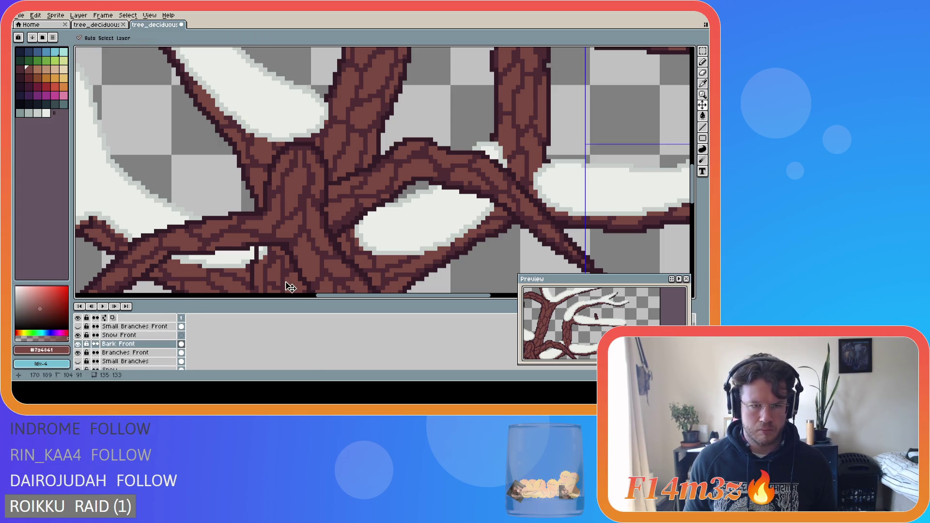
scroll(318, 244, down, 1)
scroll(318, 244, down, 2)
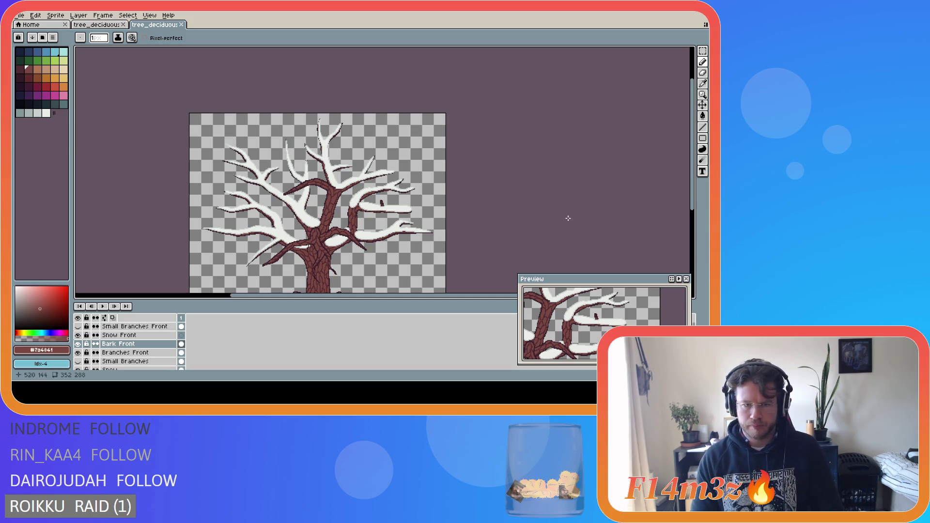
scroll(625, 213, down, 3)
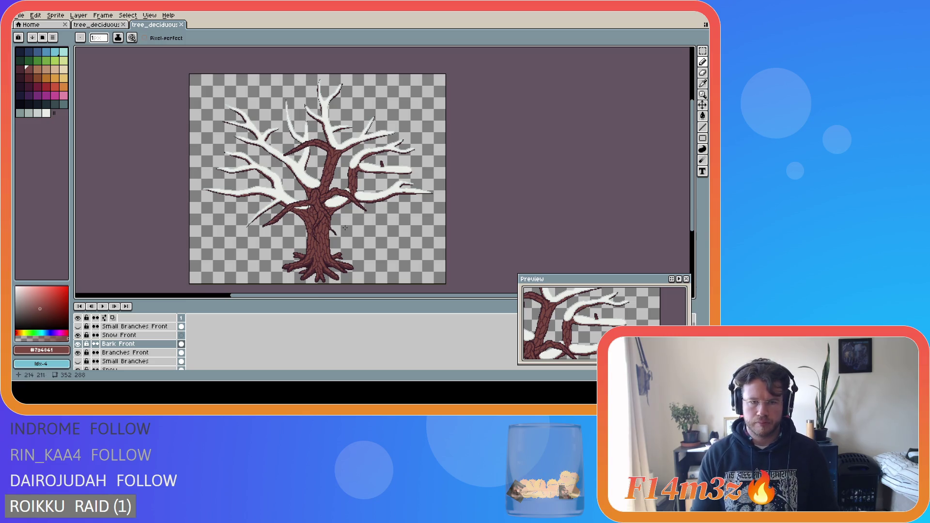
key(ctrl+s)
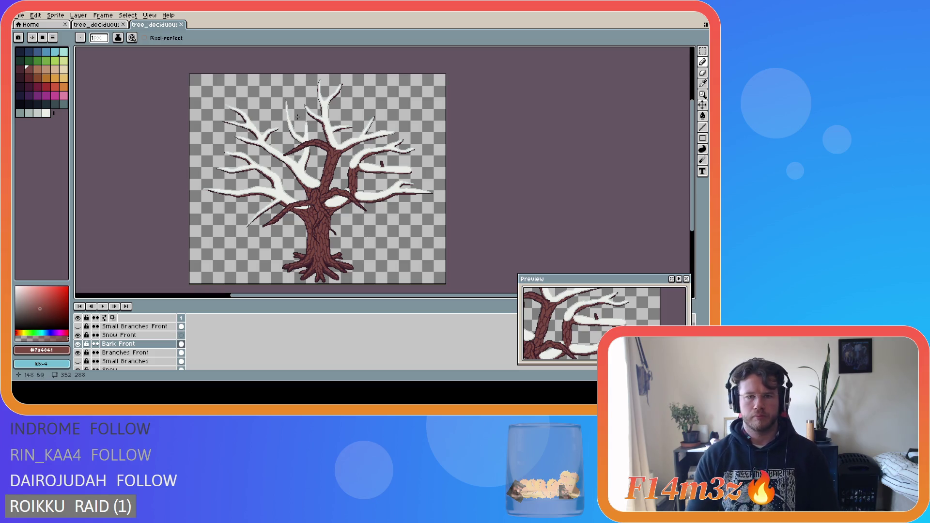
- Zoom out and pan to review the whole winter tree, then save again
scroll(340, 152, up, 6)
scroll(341, 152, up, 1)
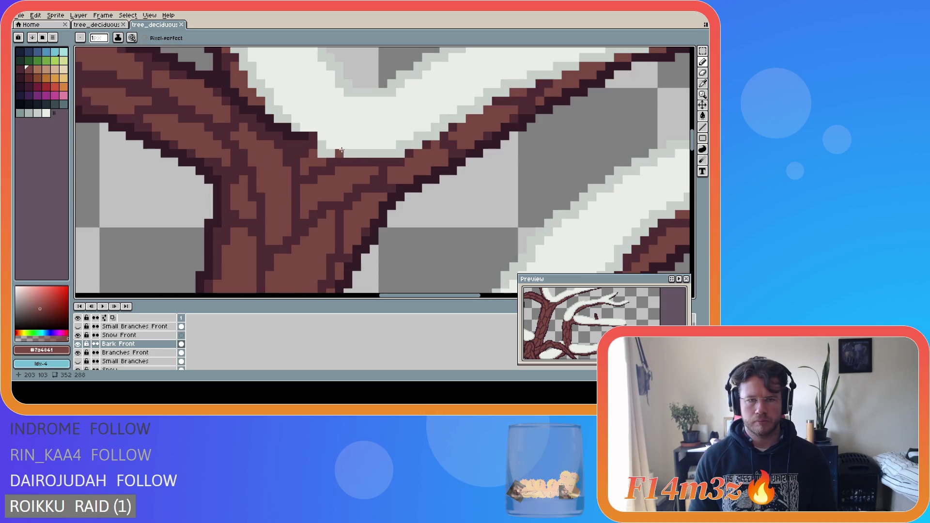
scroll(347, 139, down, 2)
scroll(356, 144, down, 1)
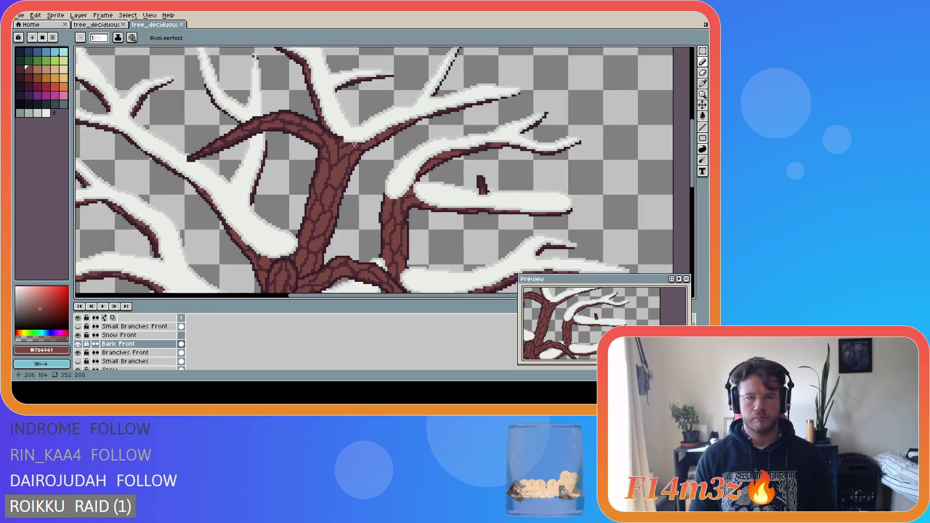
scroll(354, 141, up, 4)
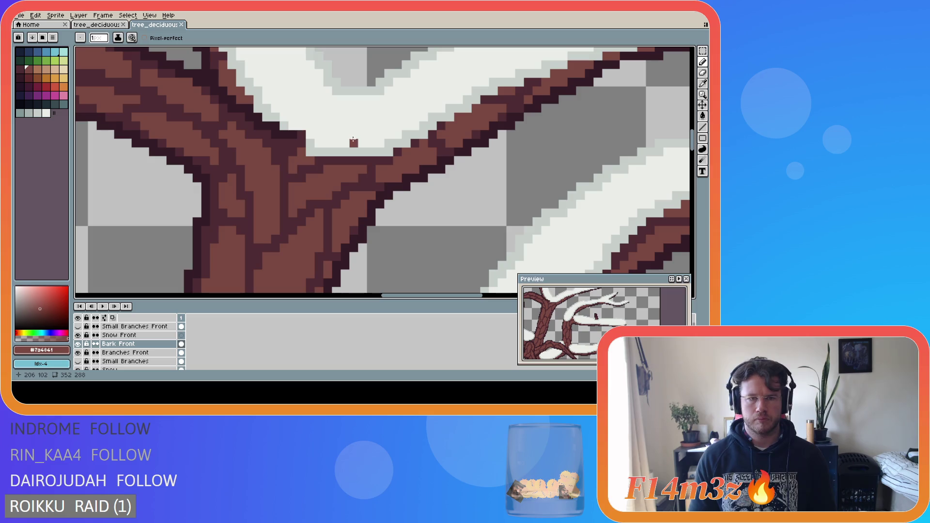
scroll(315, 144, down, 4)
scroll(315, 144, down, 2)
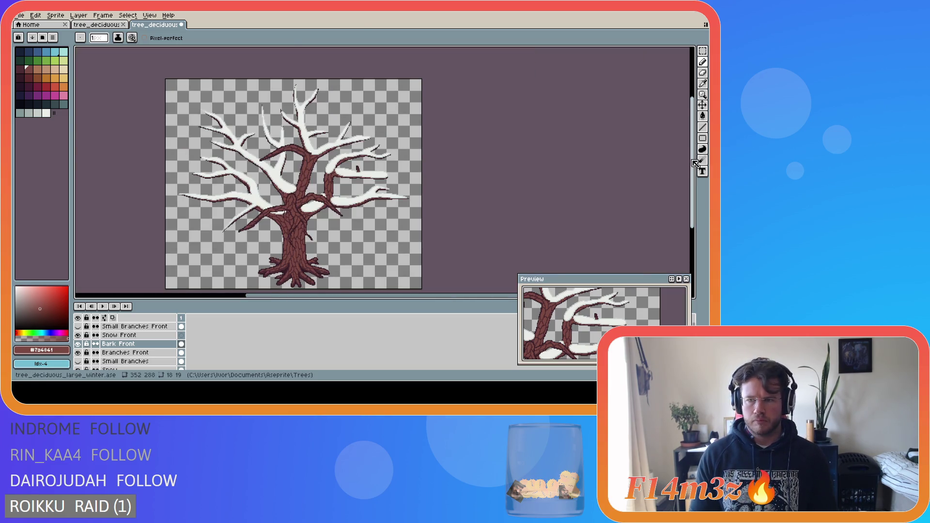
drag(692, 164, 692, 170)
drag(393, 296, 358, 301)
key(ctrl+s)
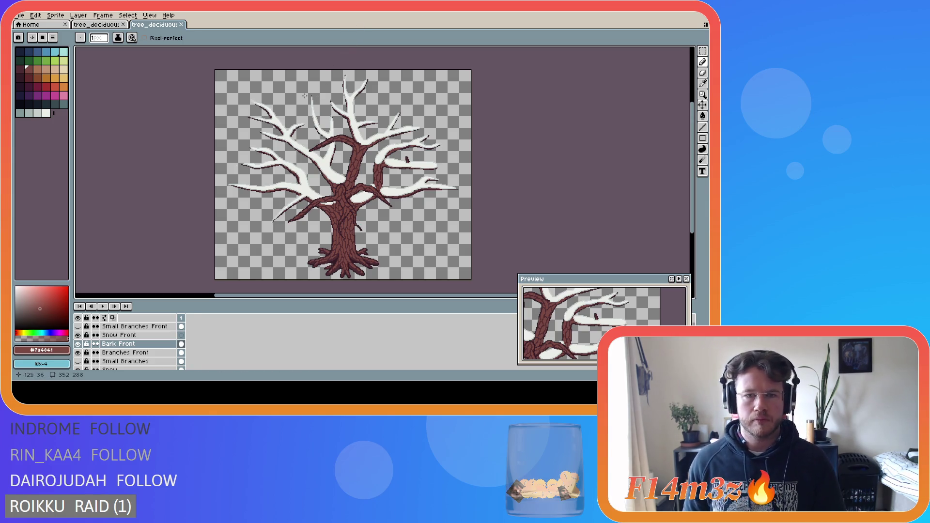
- Pick the light grey snow colour and undo a snow stroke drawn on the wrong layer
scroll(303, 96, up, 2)
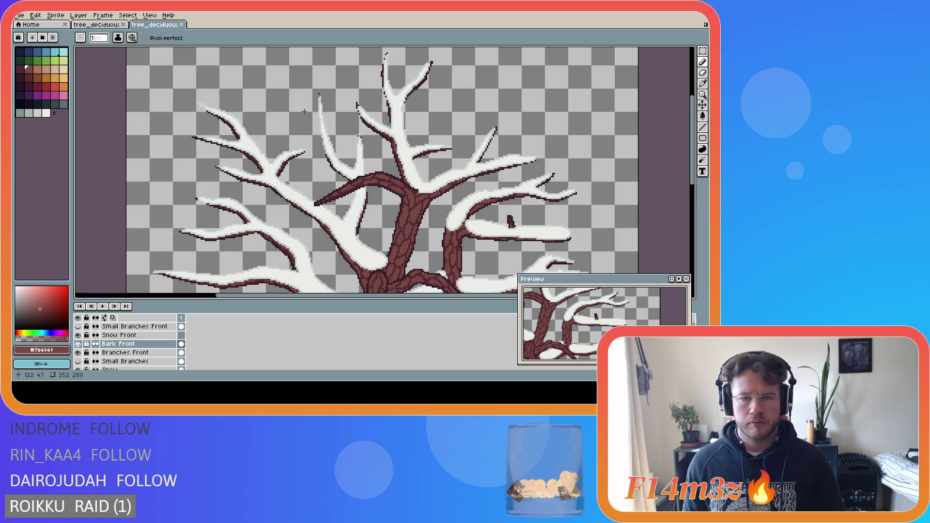
scroll(449, 174, up, 1)
scroll(424, 185, up, 1)
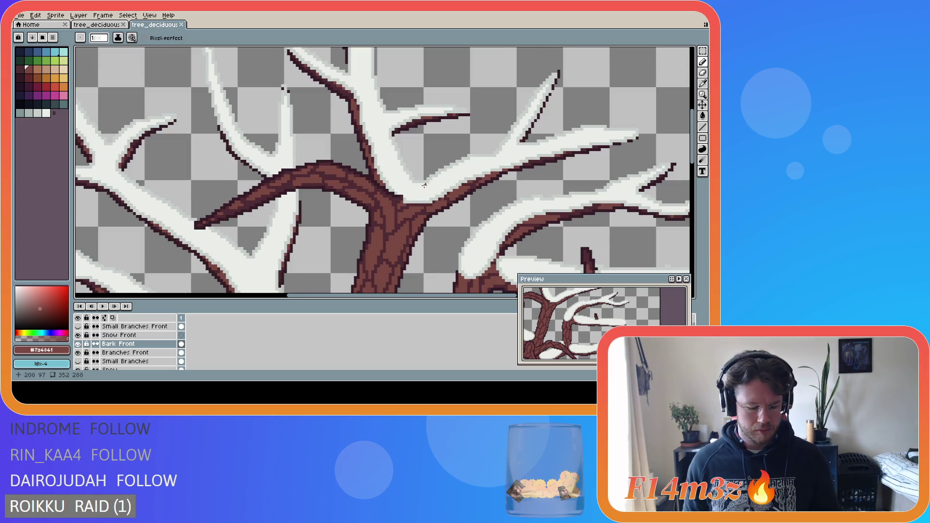
alt+click(405, 201)
drag(405, 201, 317, 171)
key(v)
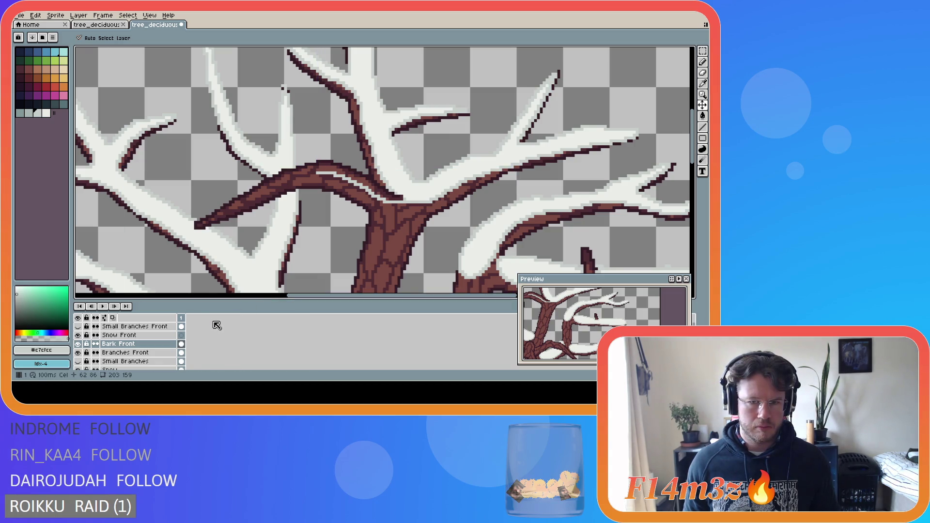
key(ctrl+z)
- On Snow Front, draw a light snow line along the long left branch top, checking it with Snow hidden
click(172, 334)
key(b)
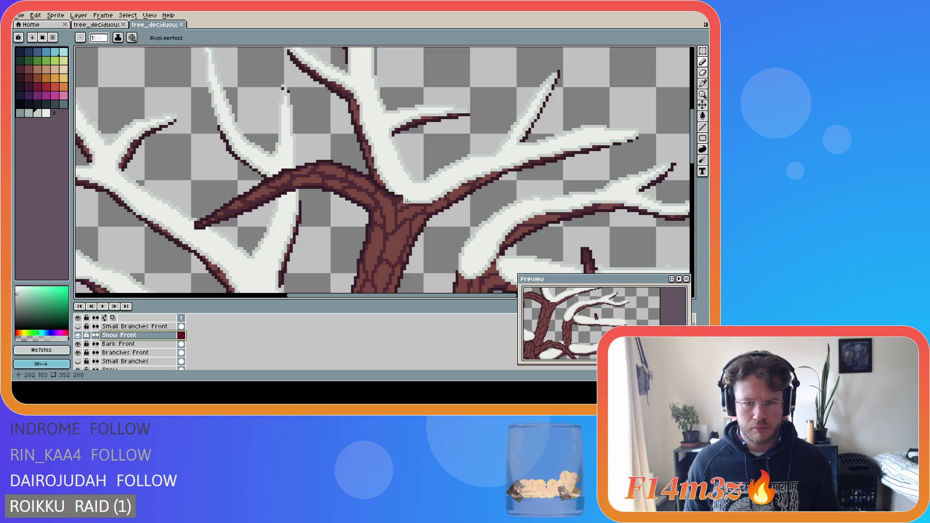
mouse_move(396, 199)
mouse_down()
mouse_move(310, 173)
mouse_move(201, 223)
mouse_up()
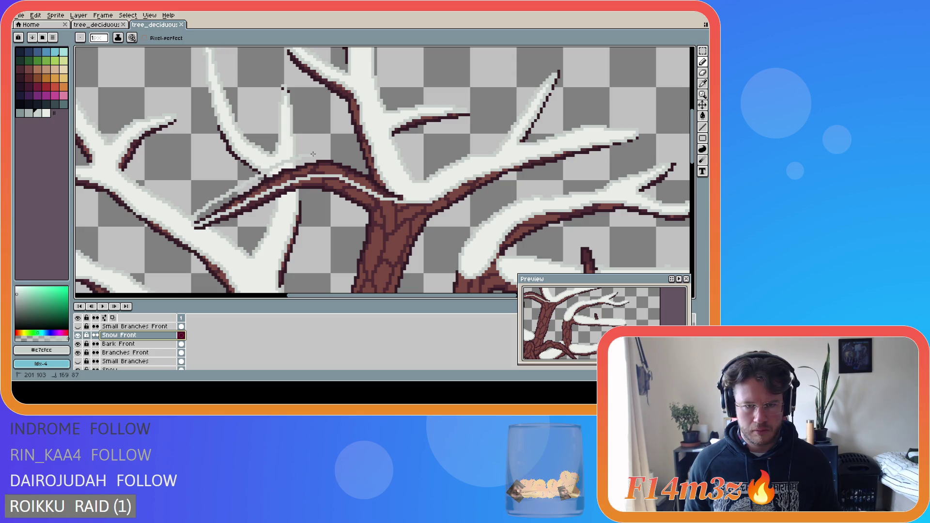
drag(334, 156, 412, 208)
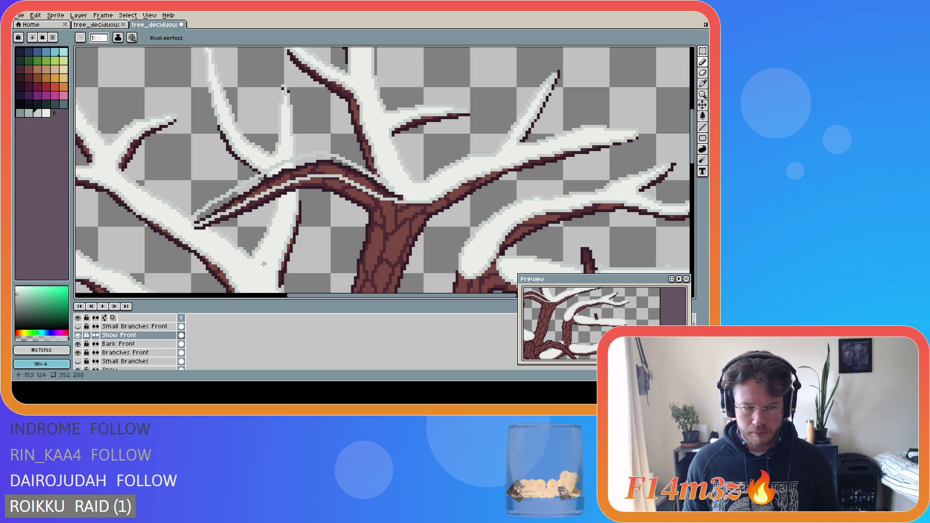
click(78, 369)
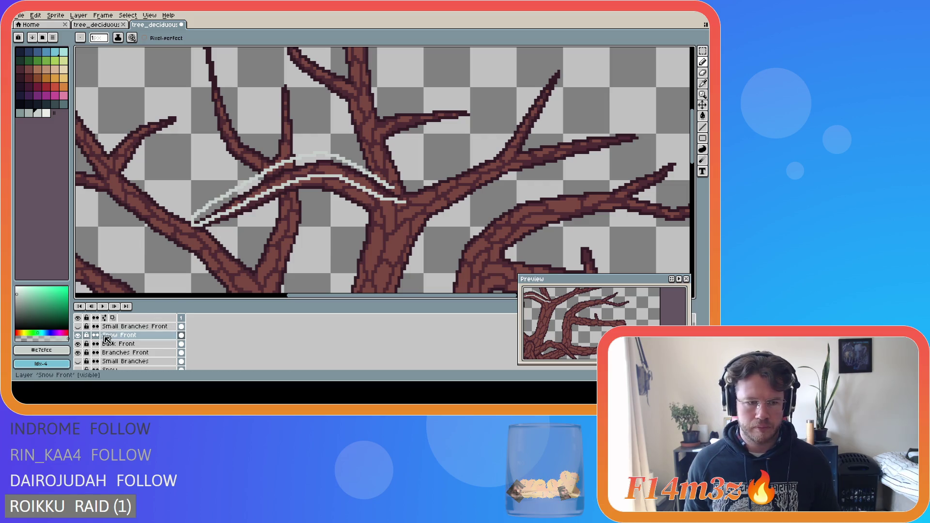
click(77, 369)
- Pick the brighter snow white #ebede9 and toggle the Snow layer to compare, leaving it visible
key(i)
click(398, 164)
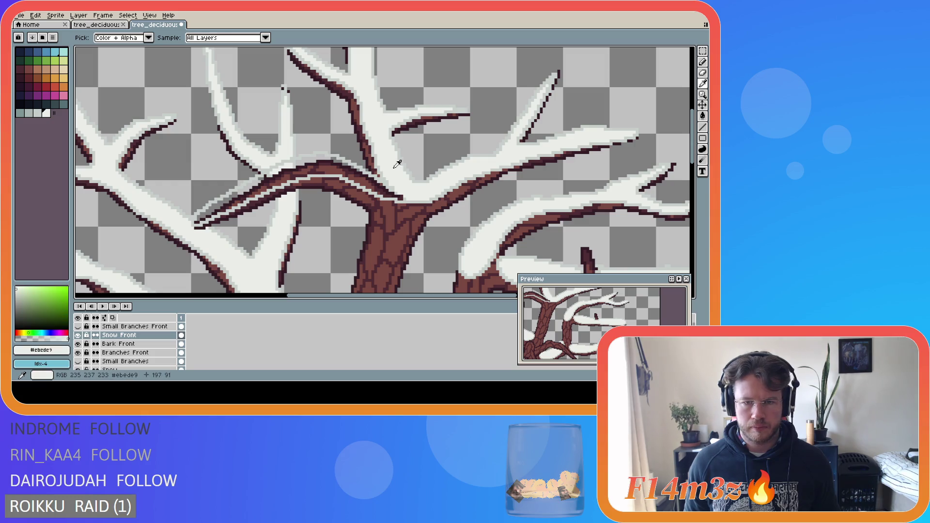
key(b)
click(78, 370)
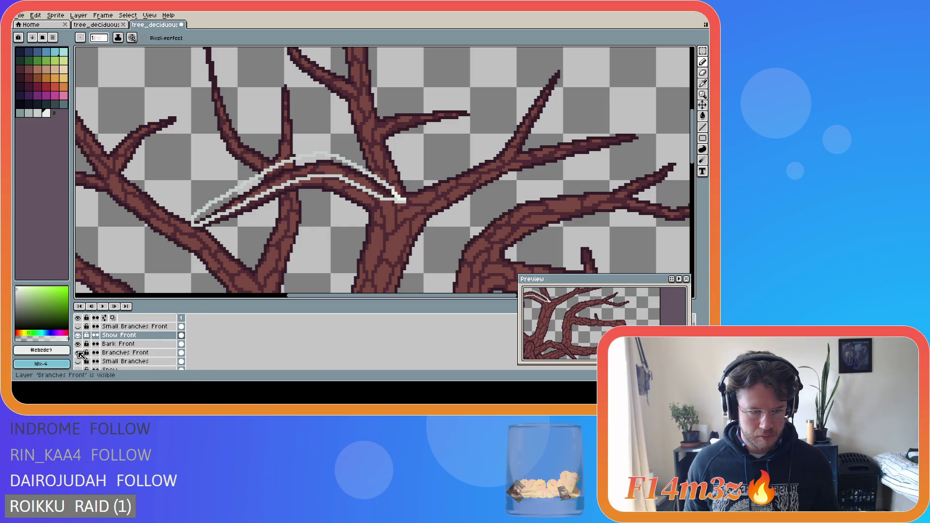
click(79, 369)
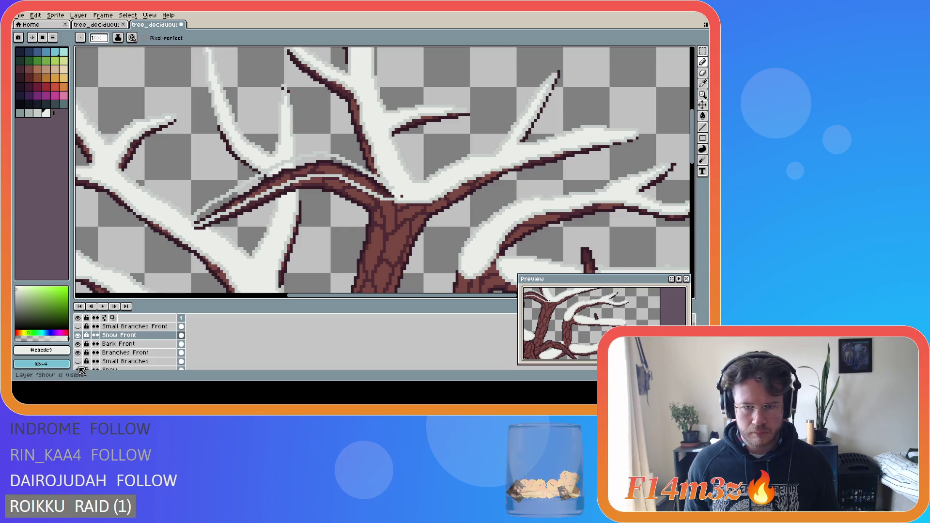
click(79, 369)
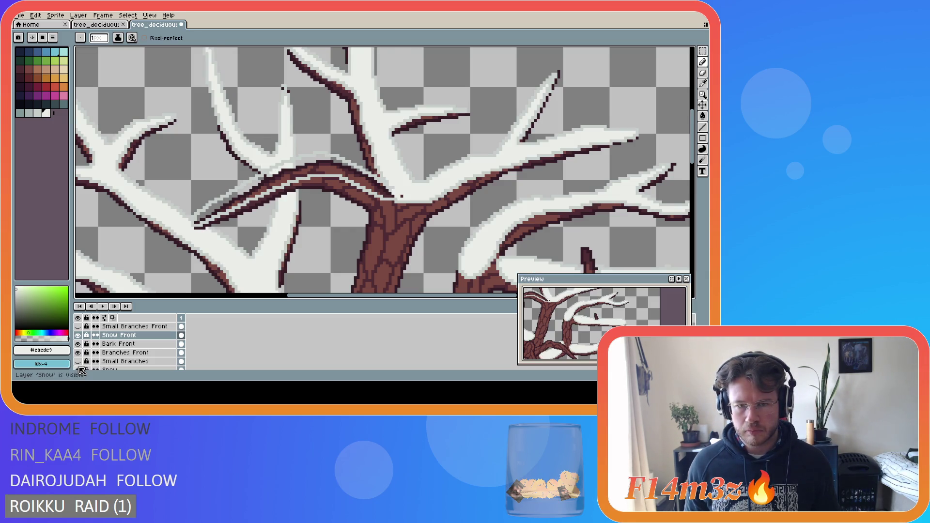
click(79, 369)
click(79, 370)
click(79, 369)
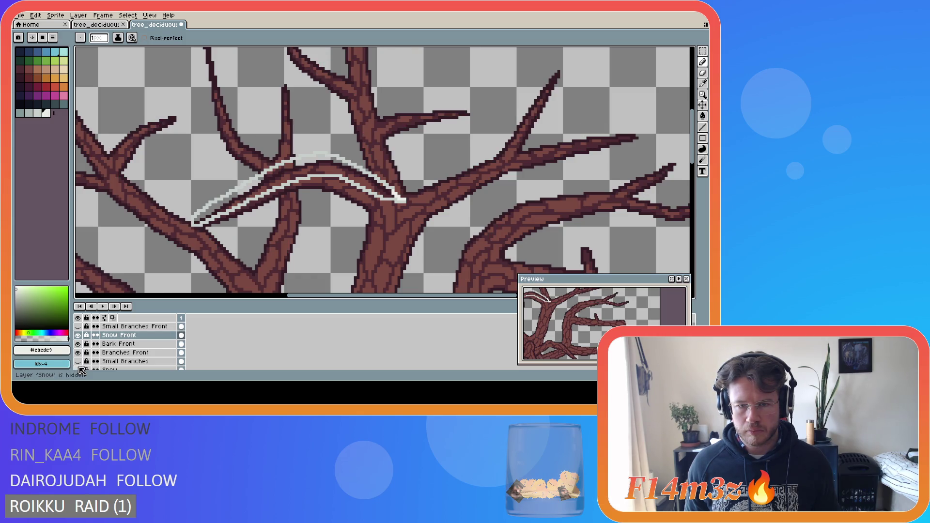
click(79, 369)
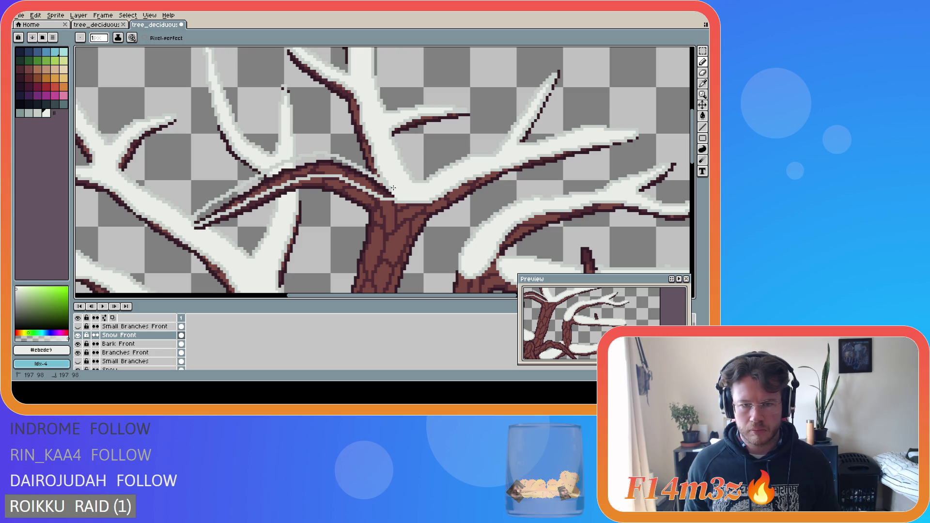
- Fill the dark band on the branch with snow using the Paint Bucket
key(g)
click(365, 193)
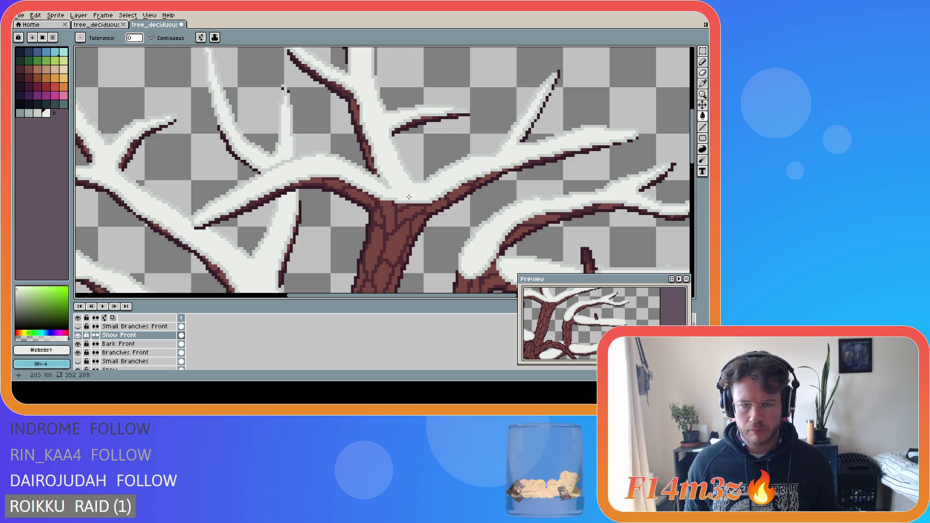
key(i)
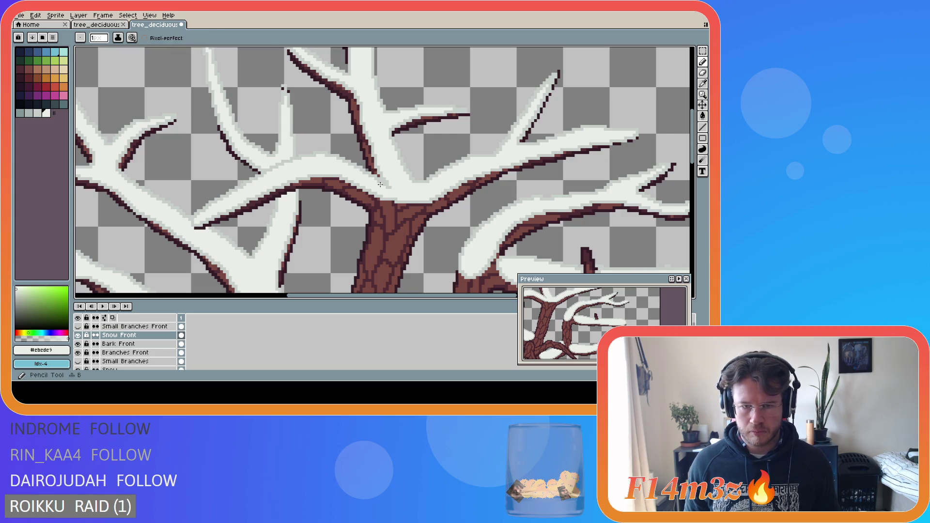
key(v)
key(b)
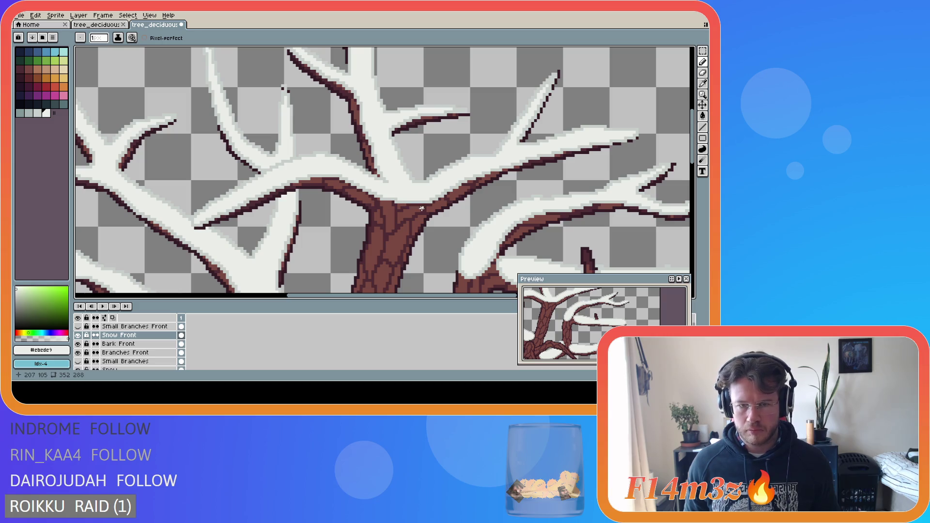
- Sample the light grey and then bright white snow colours, and save tree_deciduous_large_winter.ase
scroll(418, 236, down, 3)
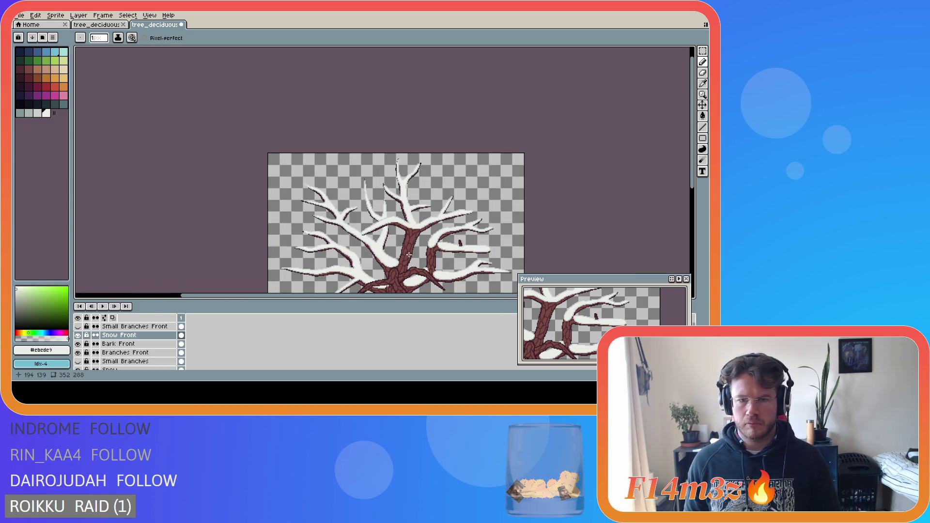
scroll(409, 254, up, 3)
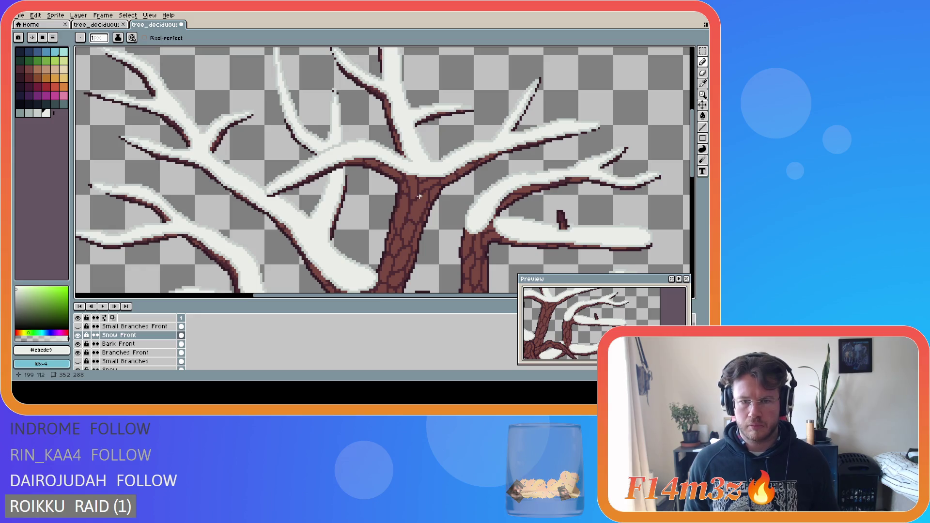
scroll(411, 181, up, 1)
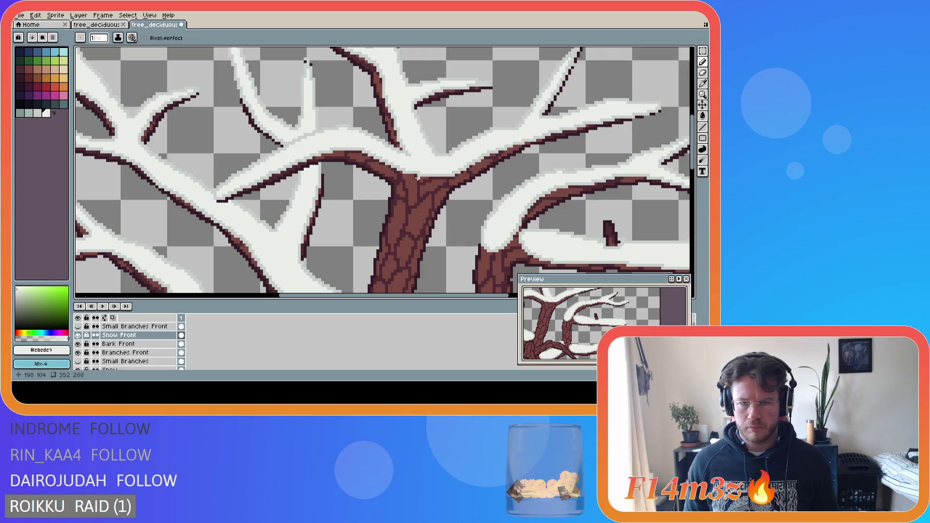
alt+click(414, 172)
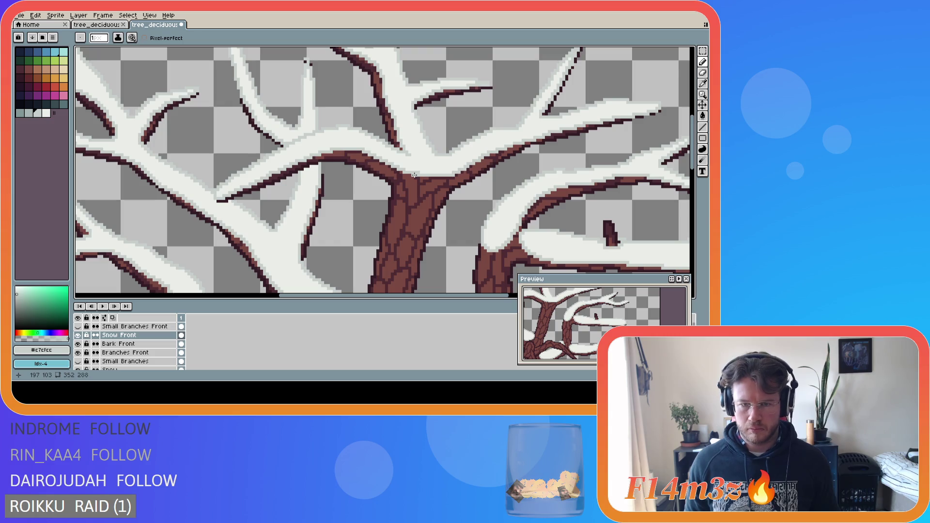
alt+click(417, 172)
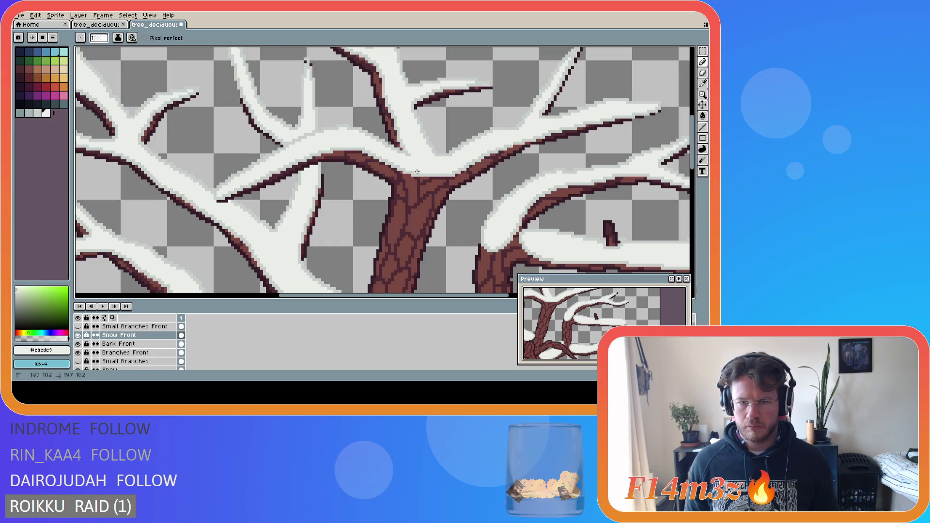
key(ctrl+s)
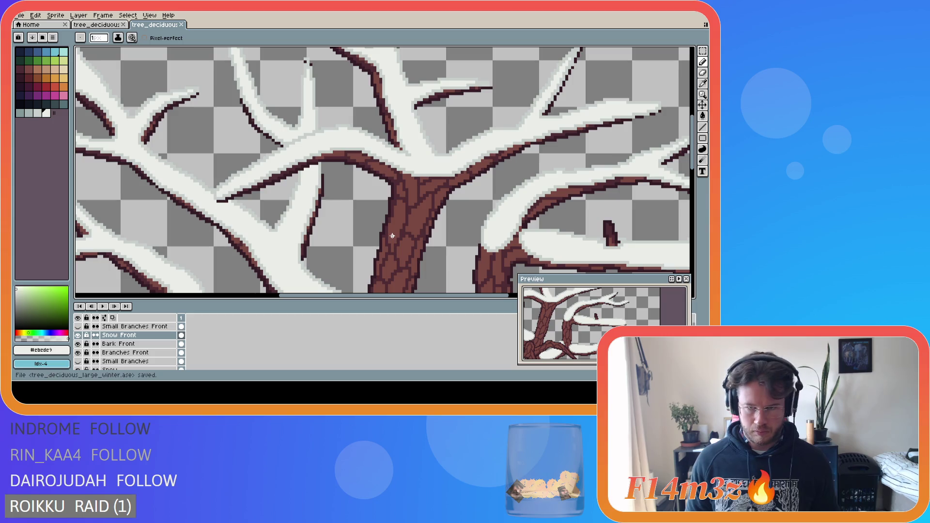
- Sample the grey and white snow shades and test a short light stroke on the trunk
scroll(391, 238, down, 2)
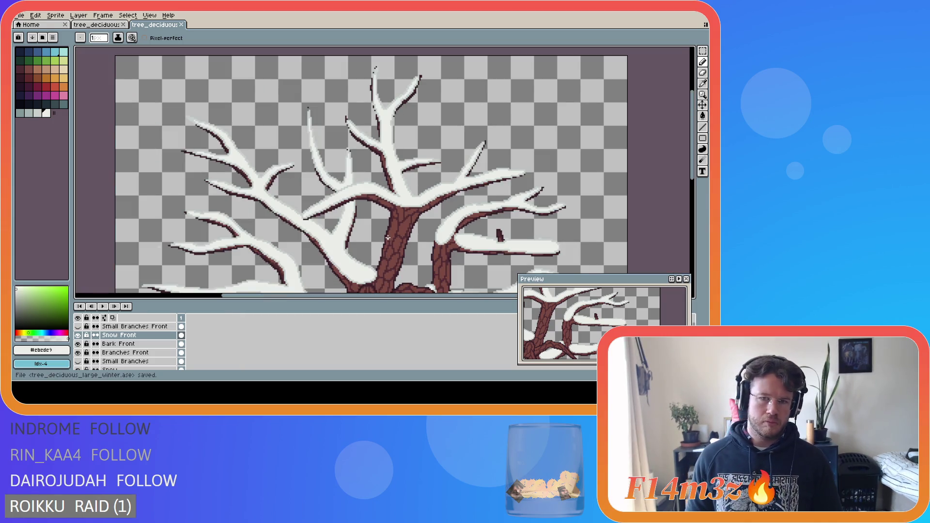
scroll(396, 228, down, 2)
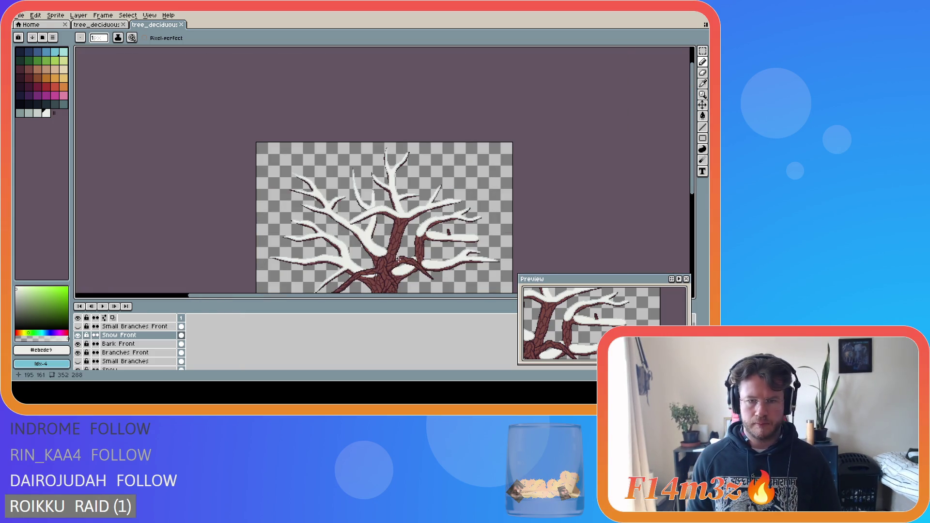
scroll(398, 260, up, 4)
alt+click(367, 192)
drag(367, 193, 383, 194)
alt+click(371, 188)
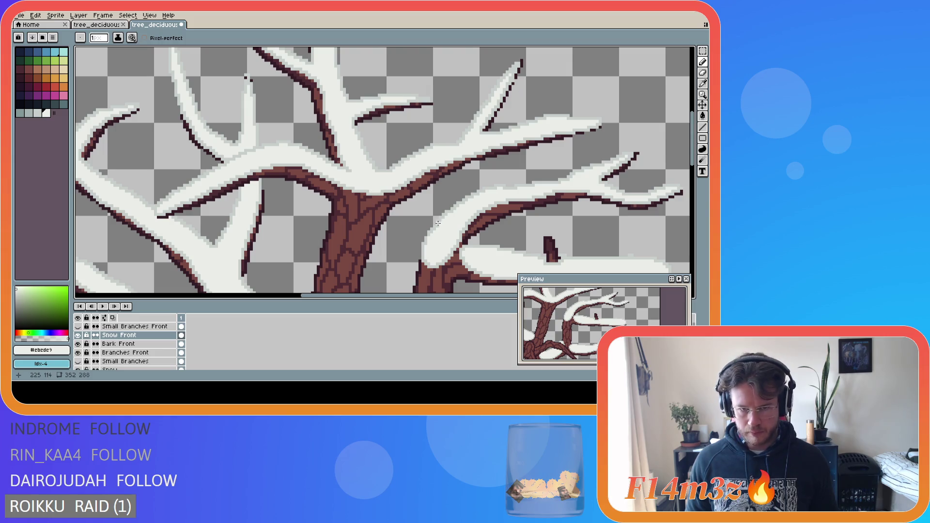
scroll(354, 249, down, 3)
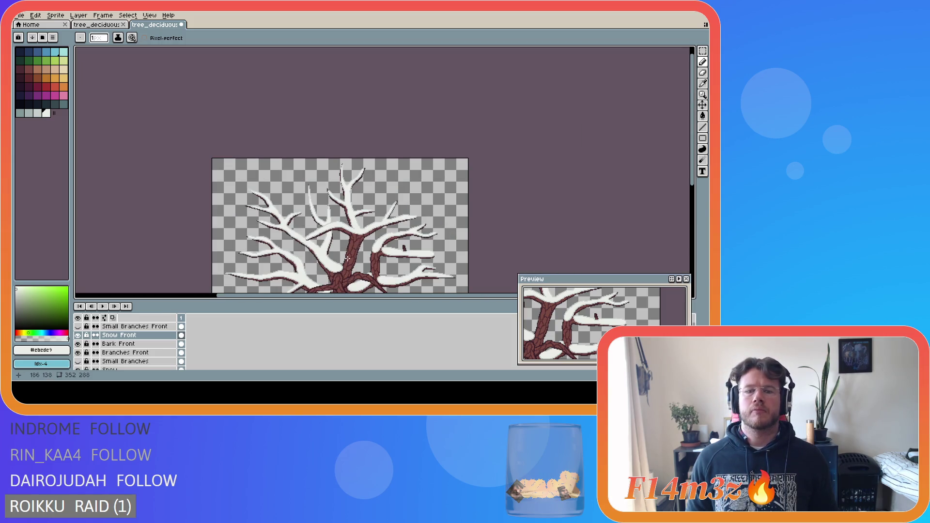
scroll(347, 258, up, 4)
alt+click(352, 225)
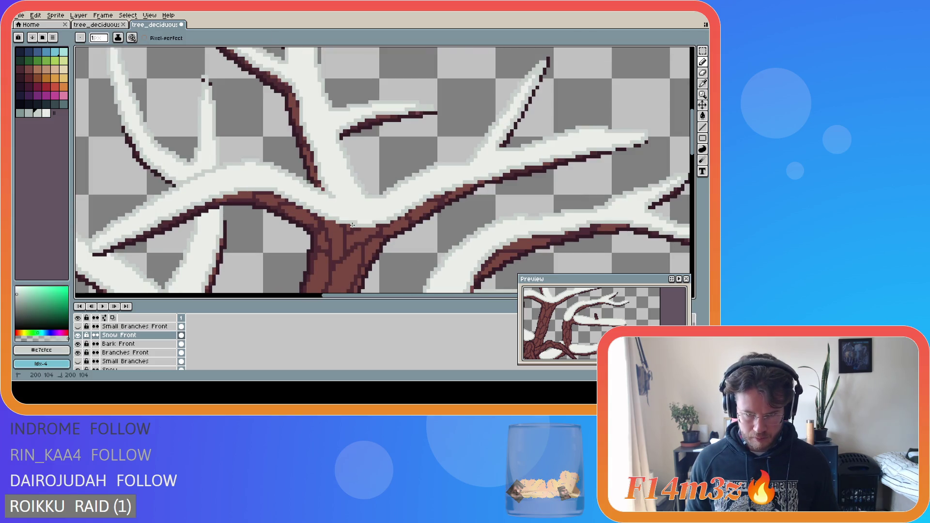
alt+click(363, 214)
scroll(385, 275, down, 3)
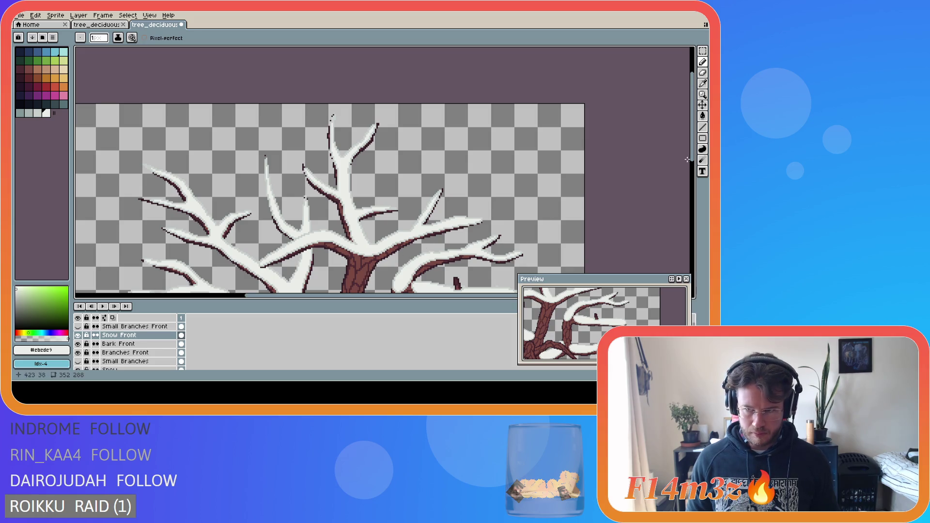
scroll(461, 234, down, 5)
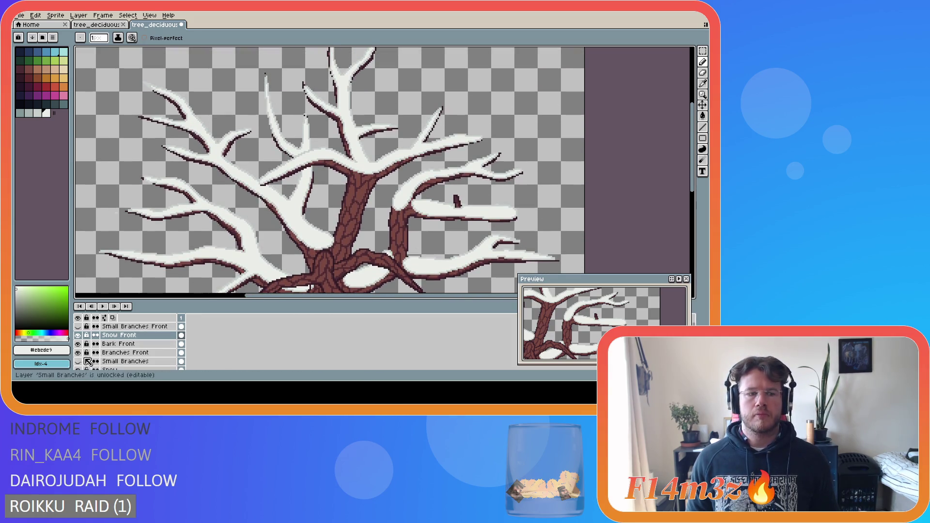
- Show the Small Branches and Small Branches Front twig layers and select the Snow layer
click(78, 361)
click(80, 327)
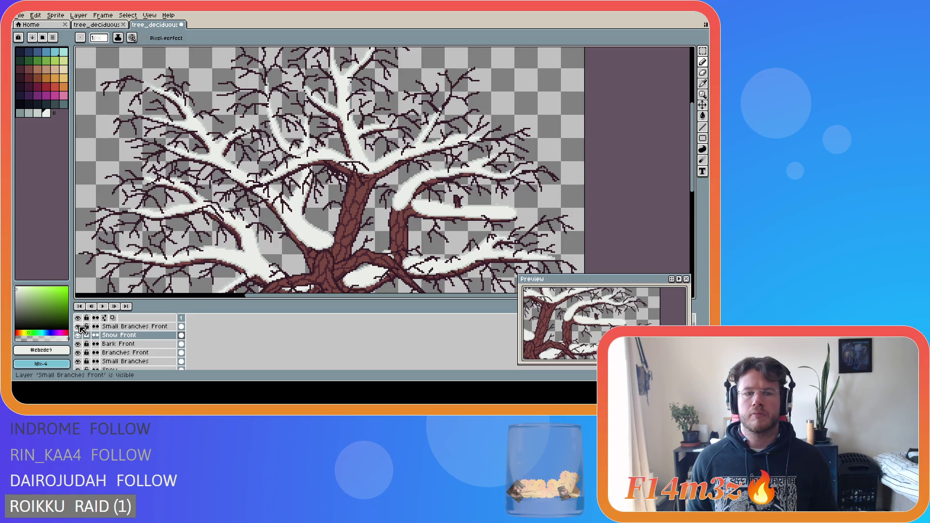
click(111, 368)
scroll(371, 162, up, 2)
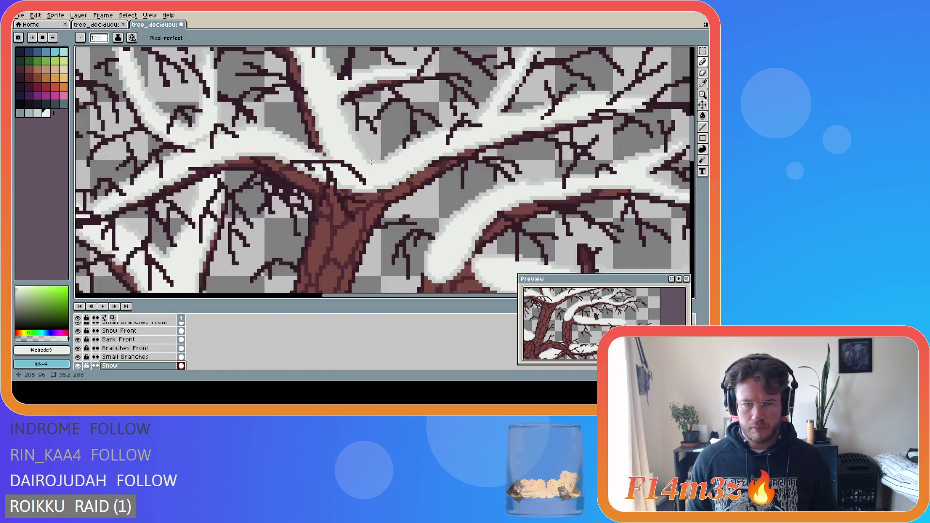
scroll(371, 162, up, 2)
- Resample the light grey and white snow colours from the canvas
alt+click(367, 149)
scroll(358, 242, down, 4)
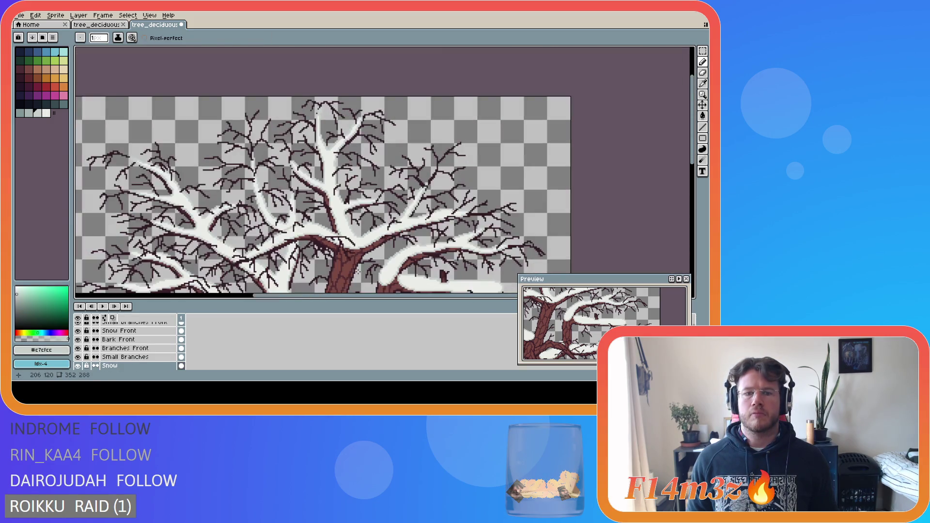
scroll(359, 270, up, 2)
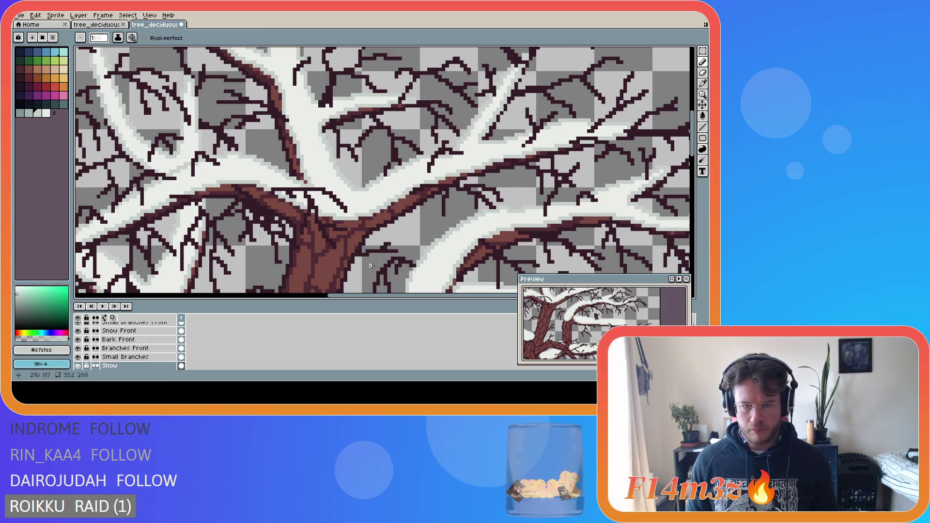
scroll(371, 265, down, 2)
scroll(360, 214, up, 2)
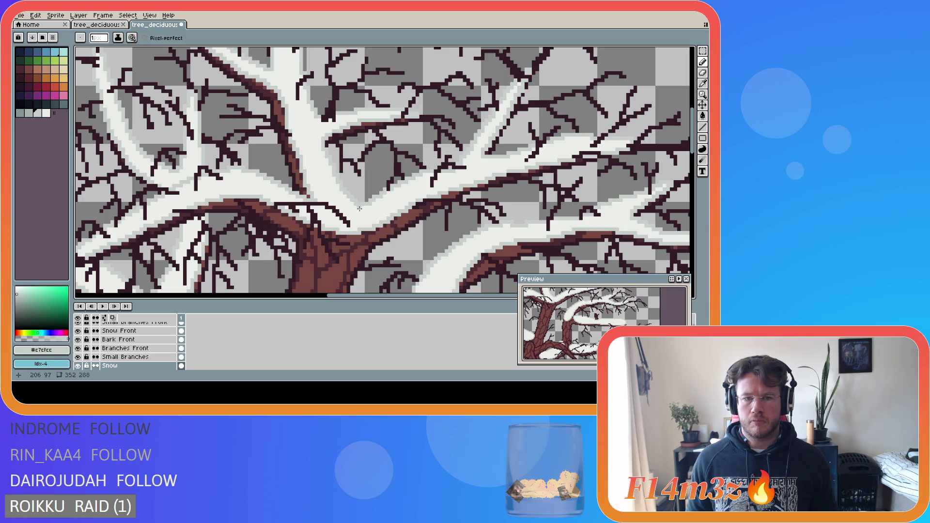
alt+click(364, 213)
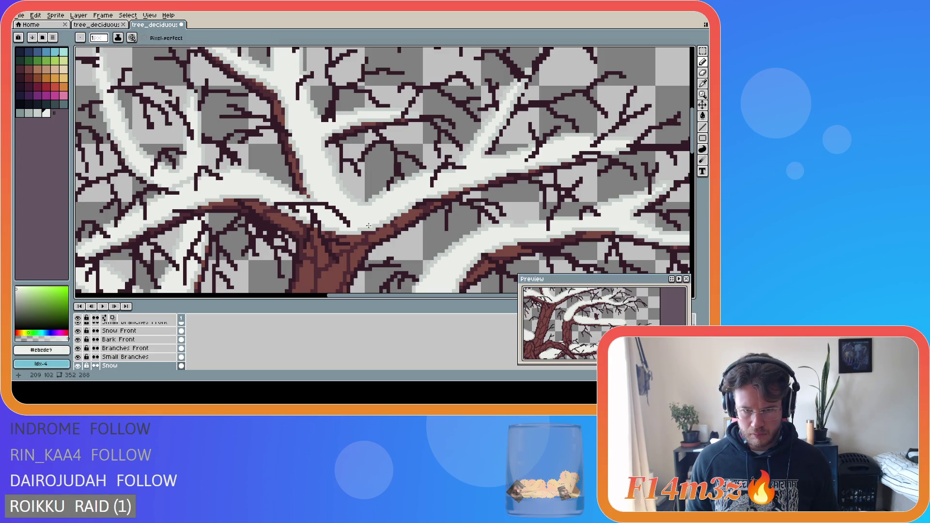
scroll(372, 258, down, 3)
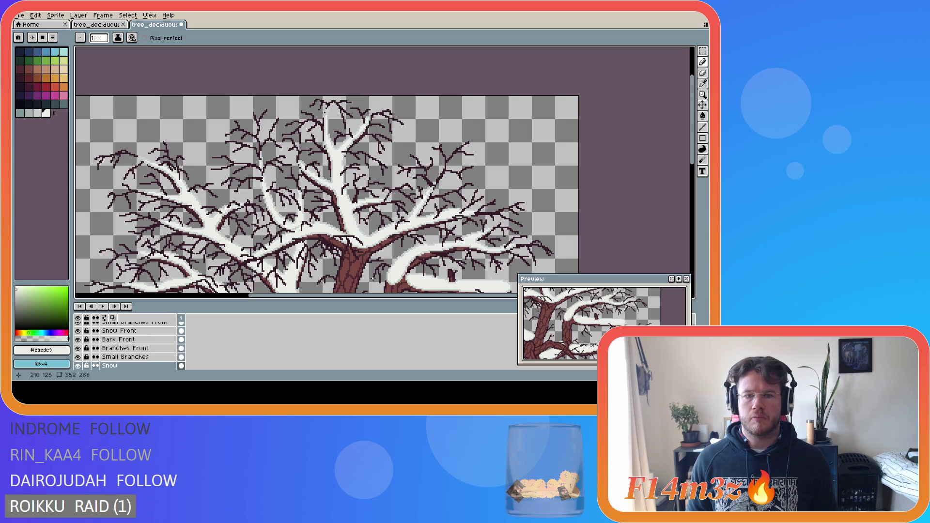
- Undo the last pencil stroke on the Snow layer and save the file
key(ctrl+z)
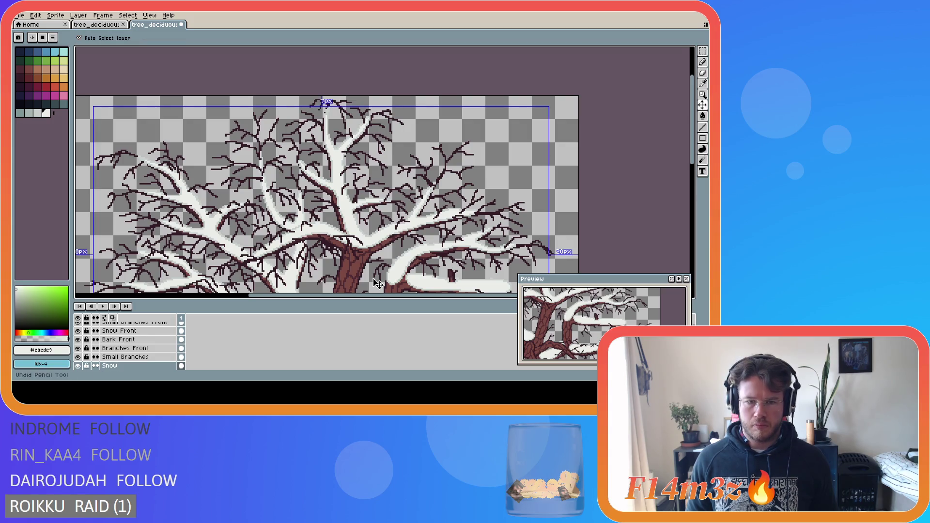
ctrl+click(377, 284)
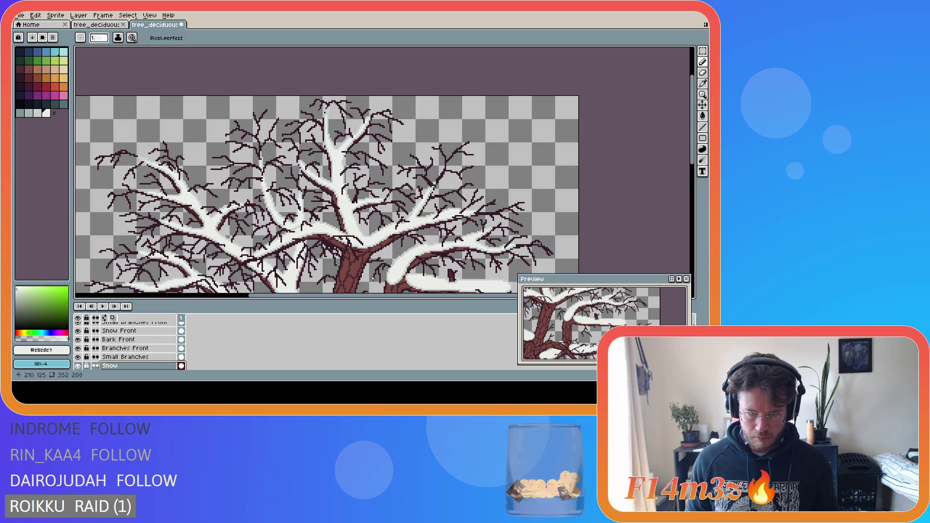
key(ctrl)
key(ctrl+s)
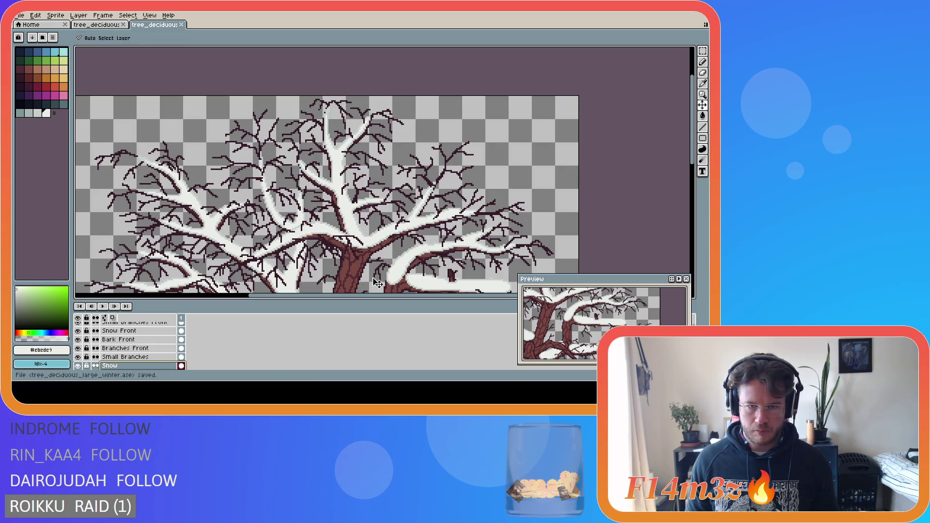
scroll(340, 269, down, 3)
scroll(340, 269, up, 5)
scroll(339, 269, down, 3)
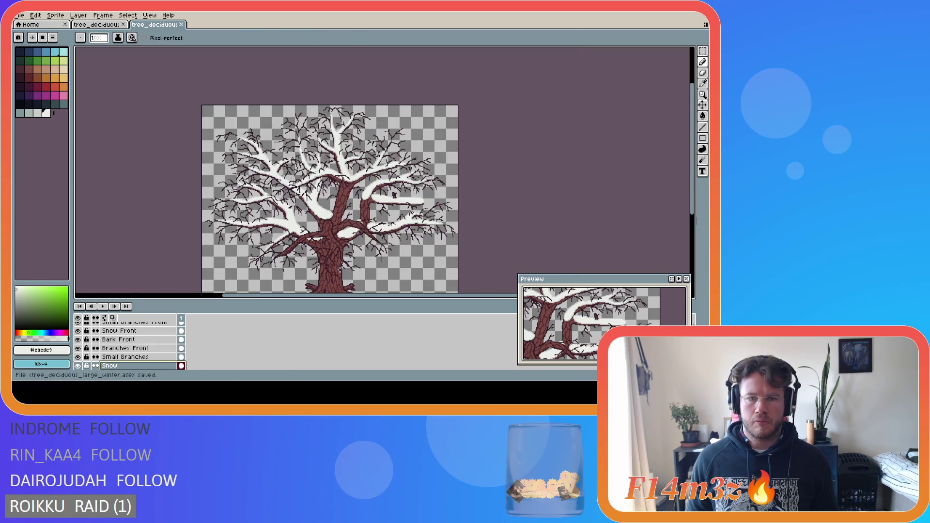
- Hide the Small Branches twig layers, keep Branches Front visible, and make Snow Front active
scroll(694, 196, down, 1)
scroll(694, 197, down, 1)
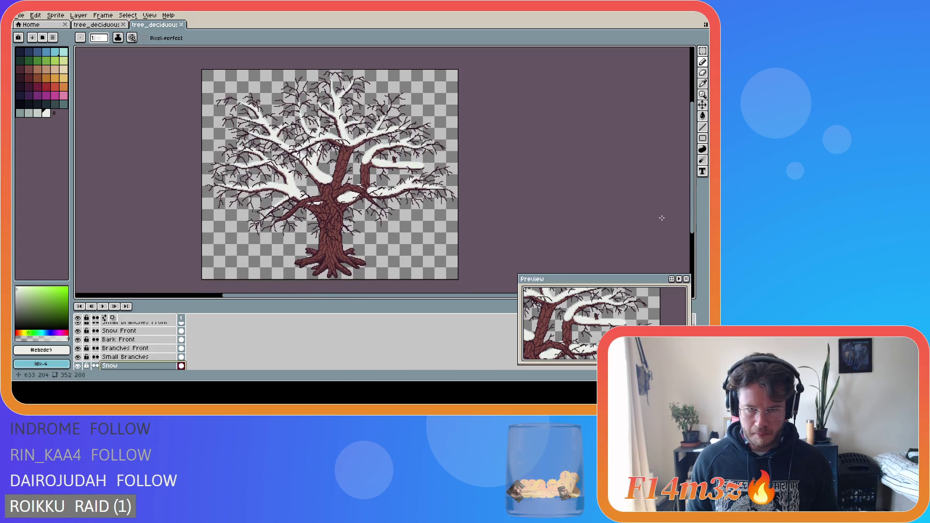
scroll(106, 335, up, 1)
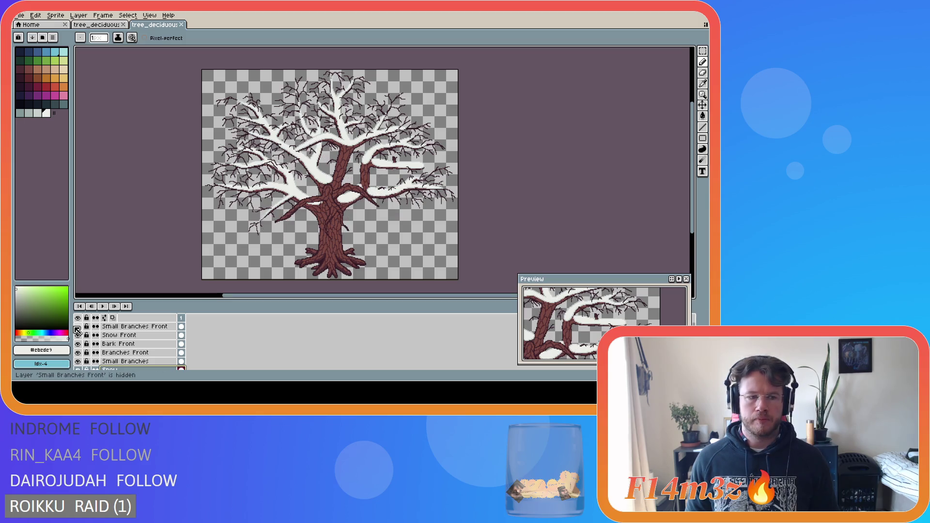
click(79, 356)
click(79, 356)
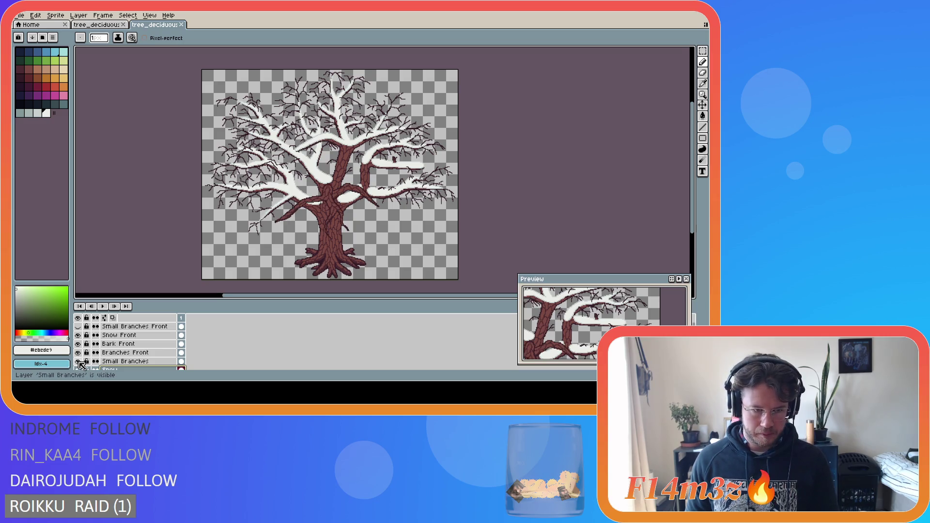
click(78, 361)
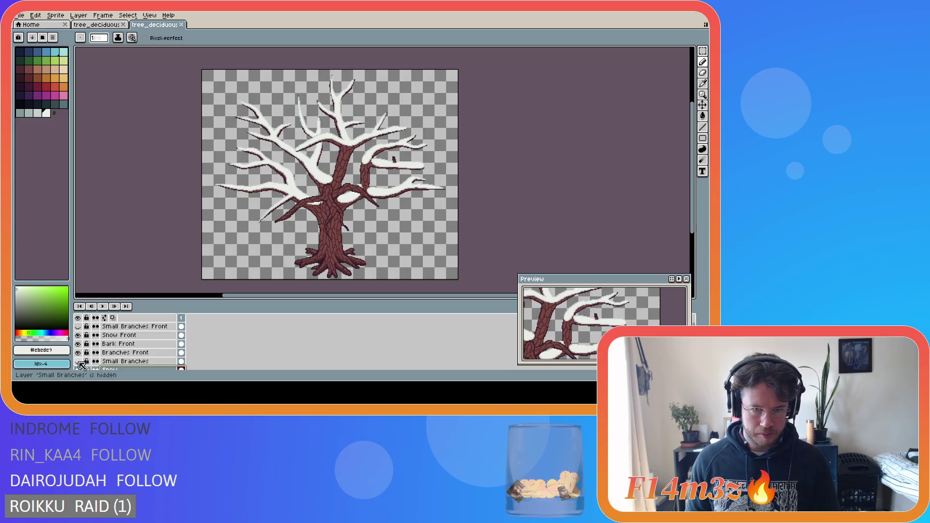
click(121, 335)
scroll(326, 186, up, 3)
scroll(326, 186, up, 1)
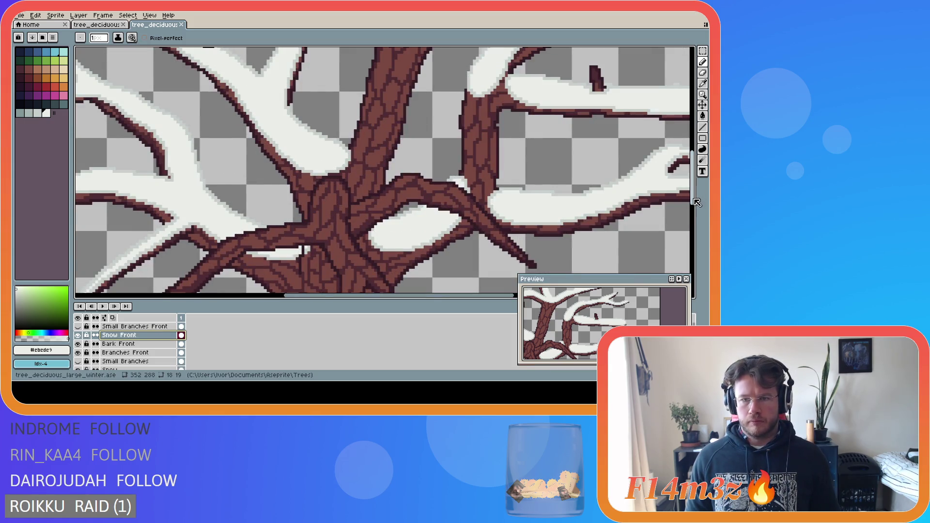
- Sample the light grey snow shade and sketch trial snow strokes along the trunk top
mouse_move(693, 203)
mouse_down()
mouse_move(696, 168)
mouse_move(685, 229)
mouse_move(684, 220)
mouse_up()
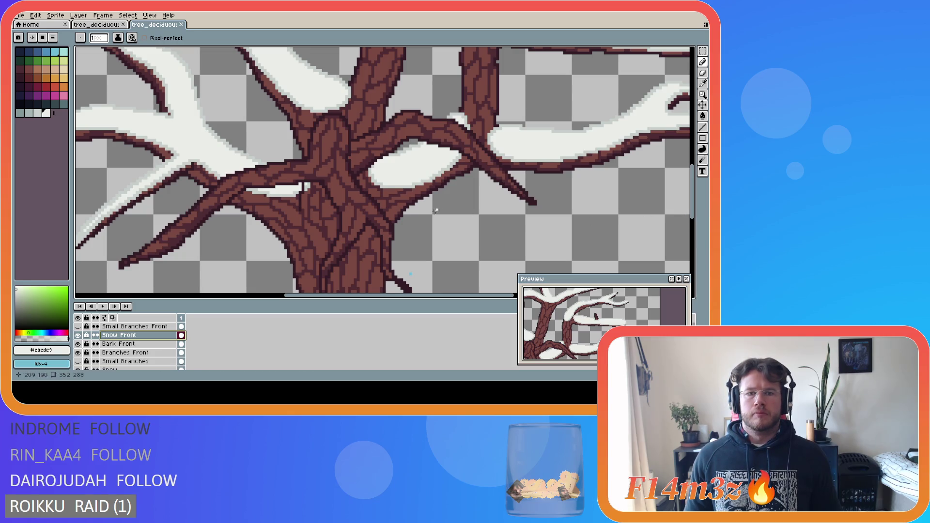
alt+click(314, 123)
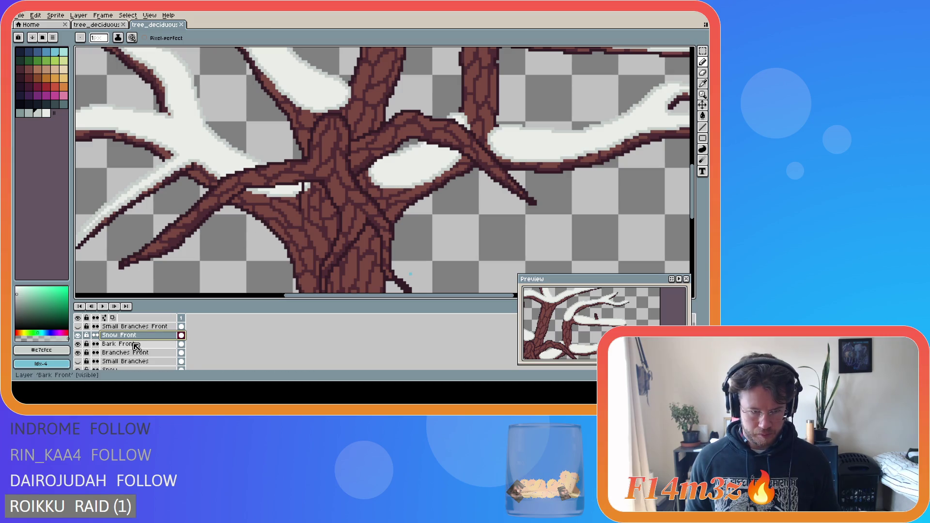
mouse_move(331, 106)
mouse_down()
mouse_move(314, 117)
mouse_move(306, 156)
mouse_up()
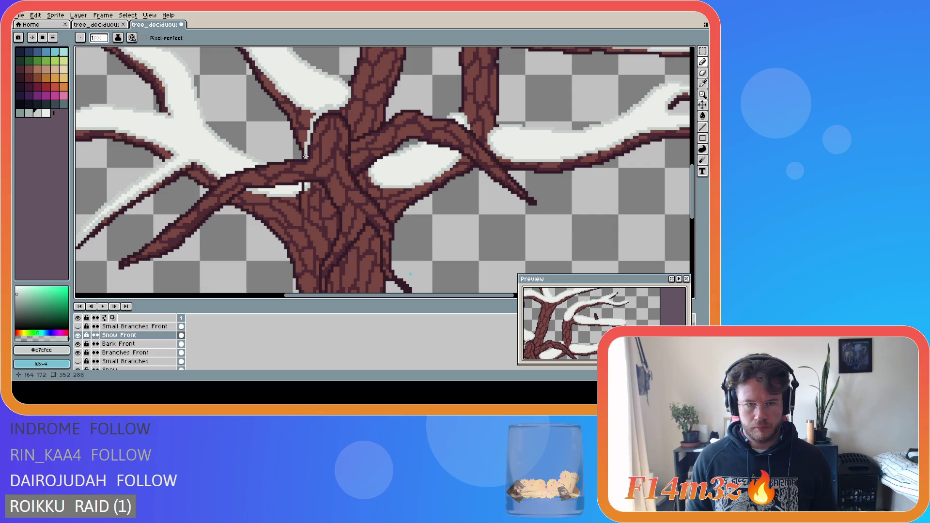
drag(329, 106, 350, 128)
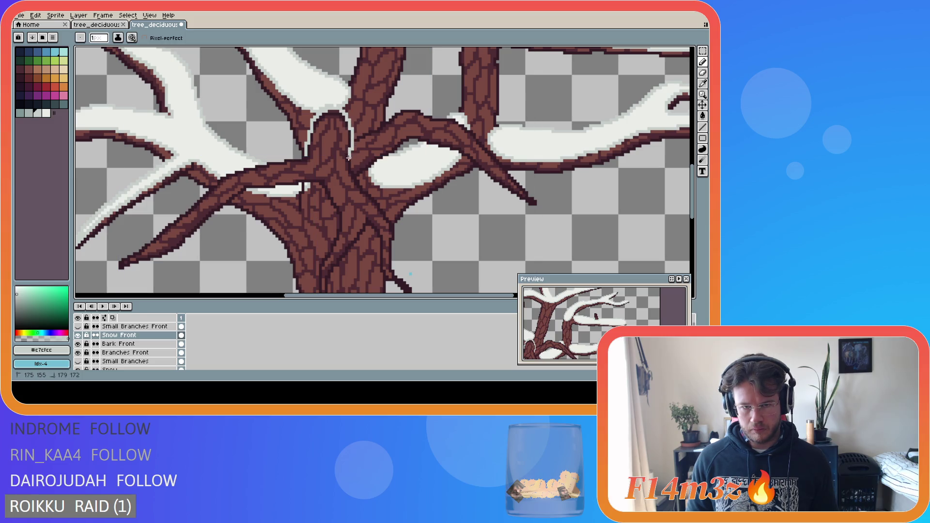
drag(364, 190, 391, 209)
key(ctrl+z)
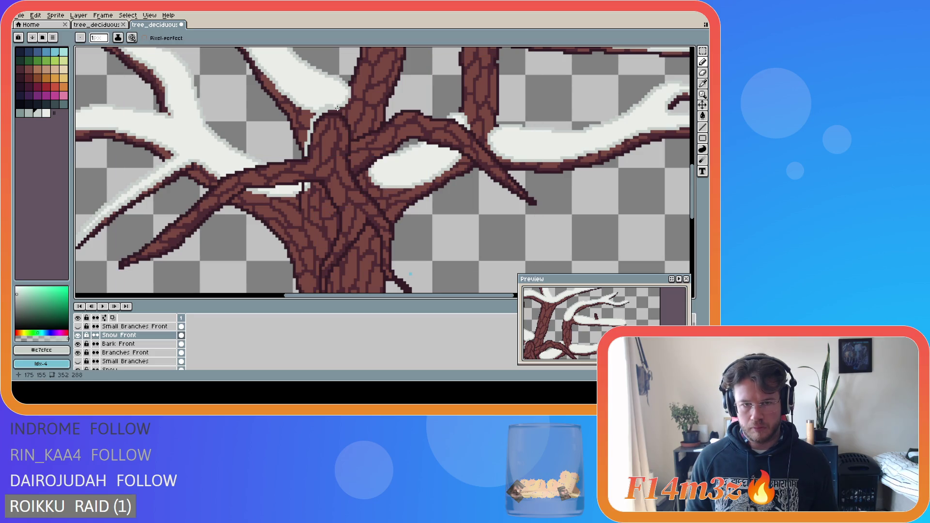
drag(336, 107, 336, 107)
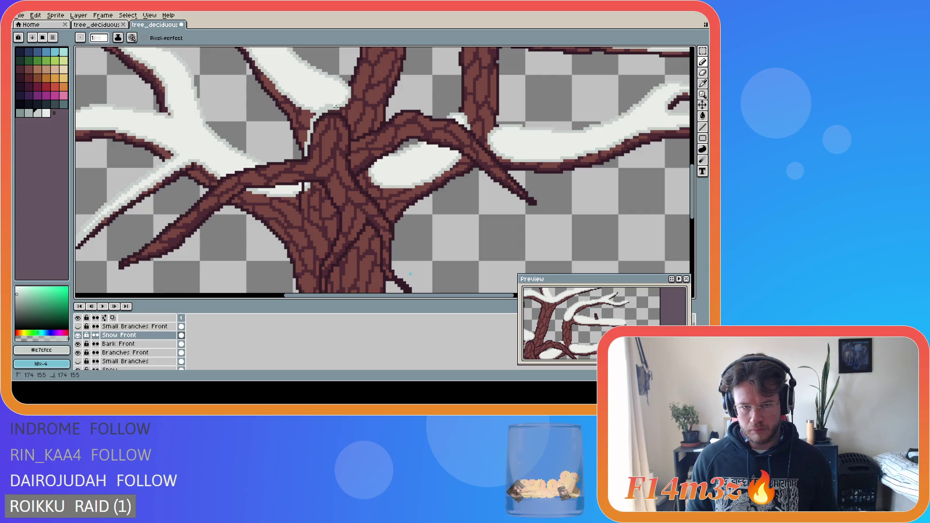
- Hide the Snow layer and pencil a light snow outline over the trunk arch and right edge
click(79, 370)
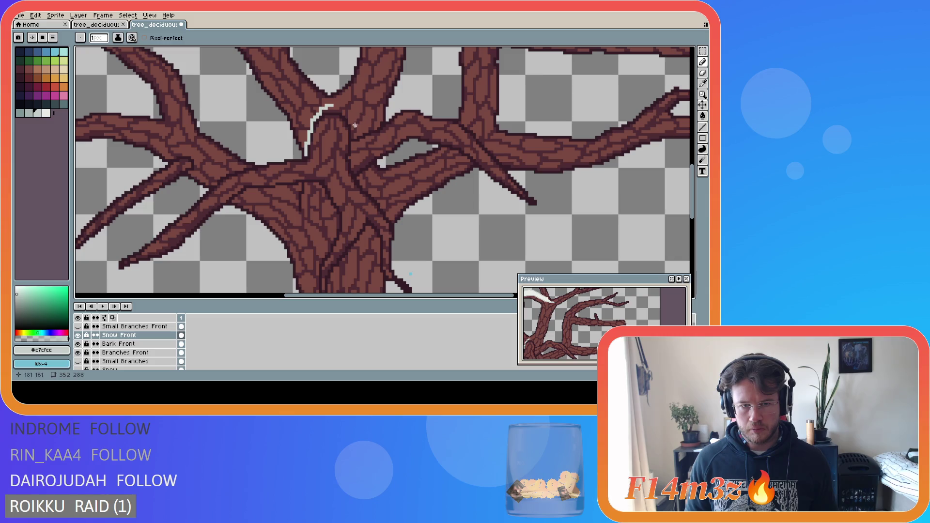
key(v)
key(ctrl+z)
key(b)
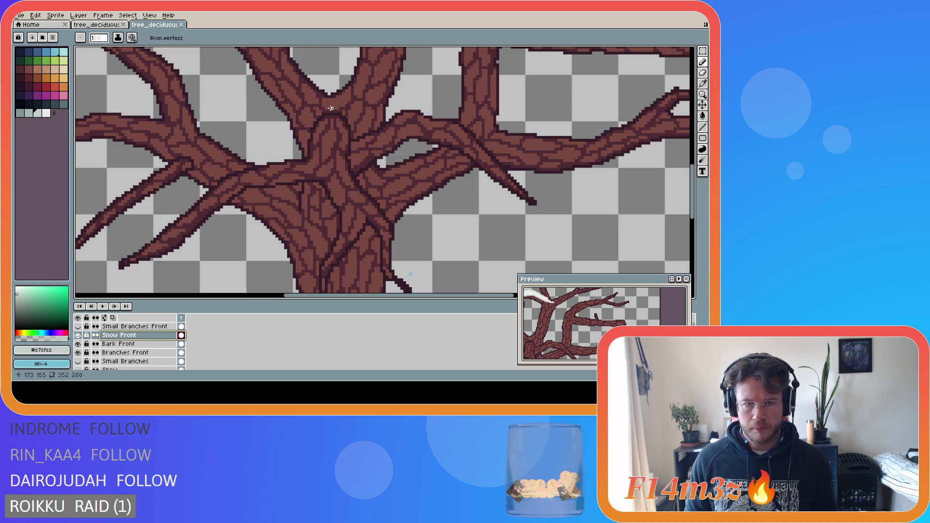
drag(330, 106, 308, 152)
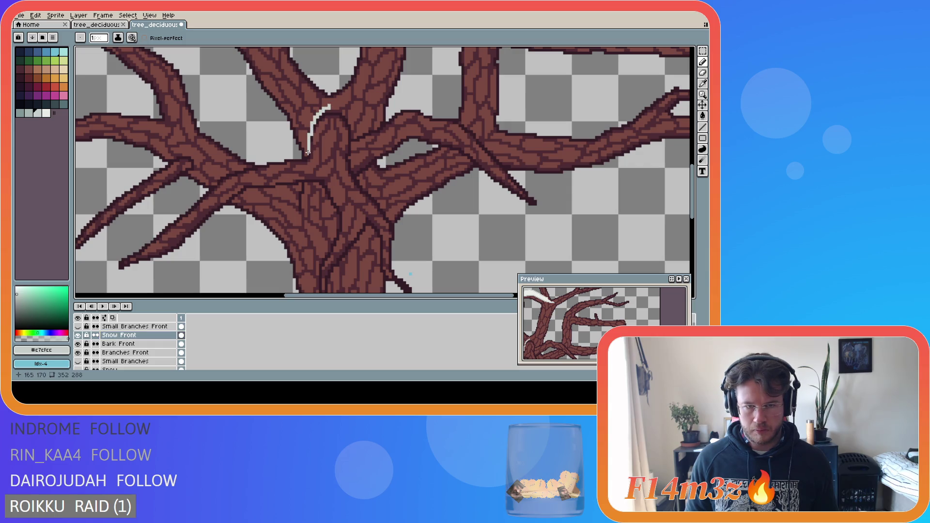
key(ctrl+z)
mouse_move(329, 105)
mouse_down()
mouse_move(310, 119)
mouse_move(306, 152)
mouse_up()
mouse_move(329, 106)
mouse_down()
mouse_move(349, 118)
mouse_move(345, 157)
mouse_move(384, 208)
mouse_up()
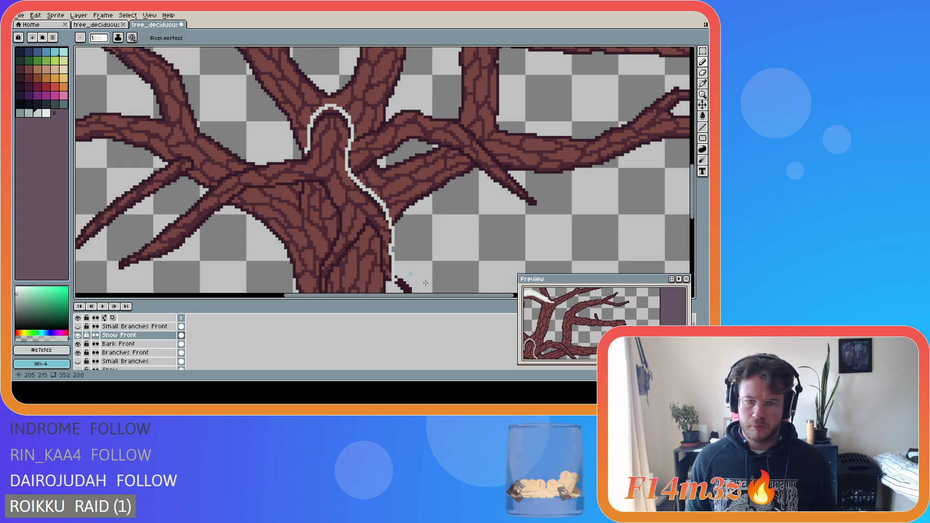
- Delete the stray lower trunk outline with a rectangular selection, then compare the Branches Front and Bark layers
key(m)
mouse_move(414, 292)
mouse_down()
mouse_move(385, 266)
mouse_move(373, 230)
mouse_up()
key(Delete)
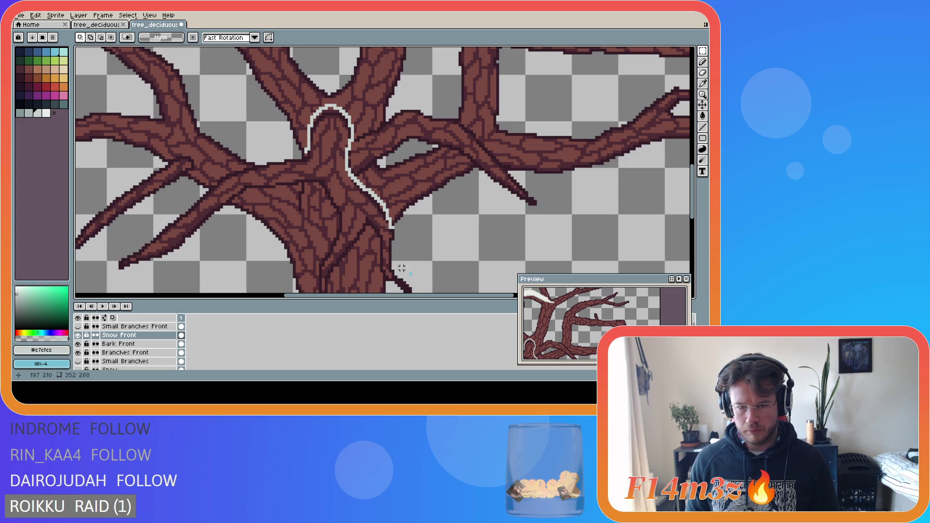
click(79, 353)
click(79, 352)
click(79, 352)
click(79, 353)
scroll(123, 362, down, 1)
scroll(123, 363, down, 1)
click(78, 344)
click(78, 344)
click(136, 344)
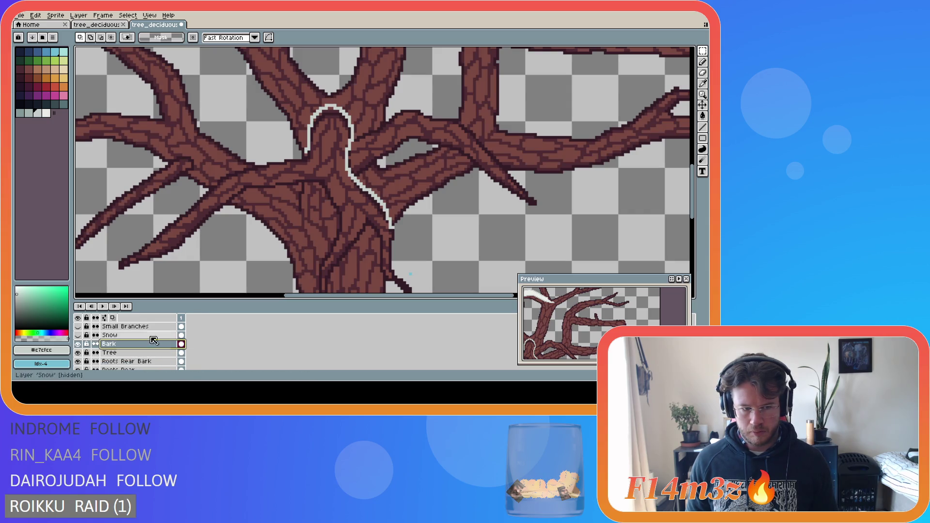
key(e)
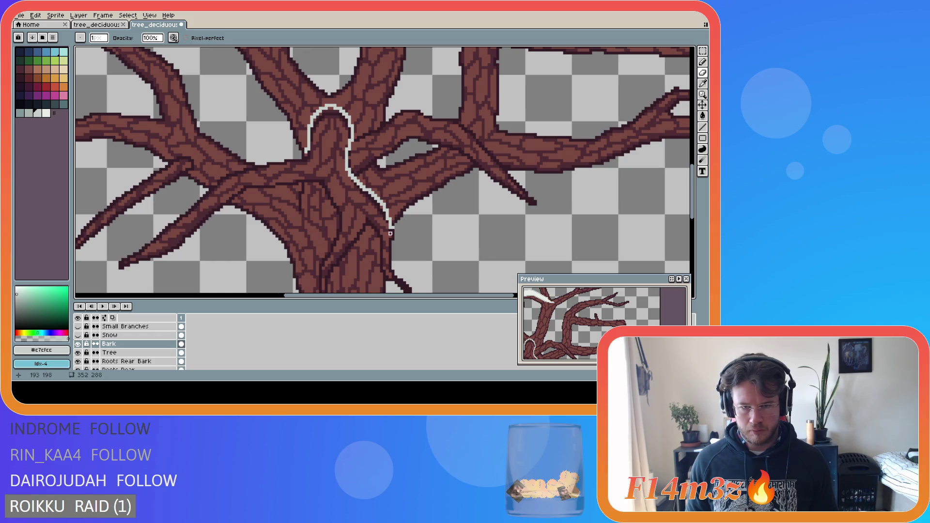
scroll(145, 342, up, 4)
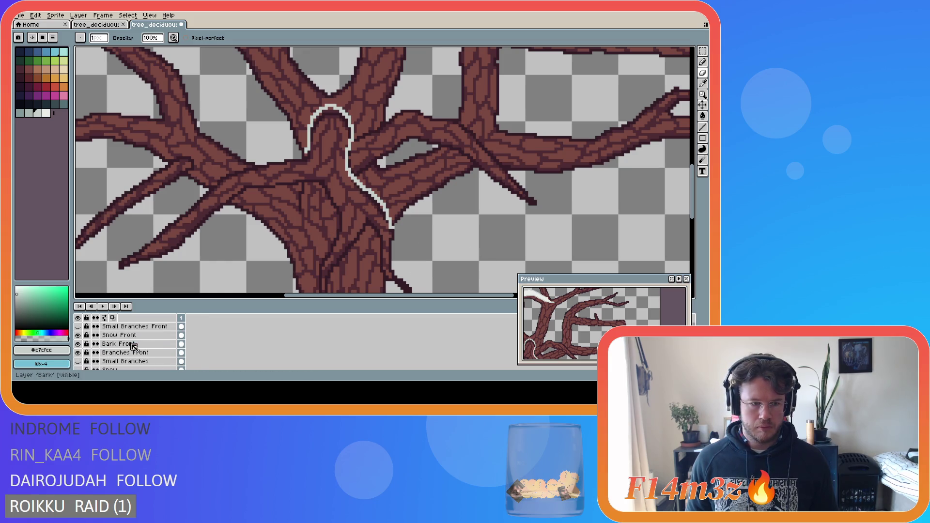
- Return to Snow Front and try extending the outline down the trunk's right edge
click(145, 336)
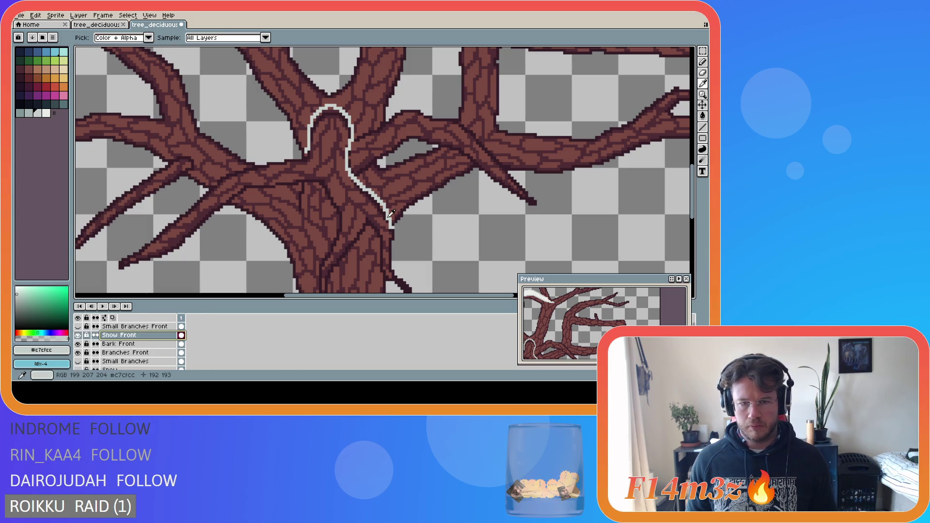
key(e)
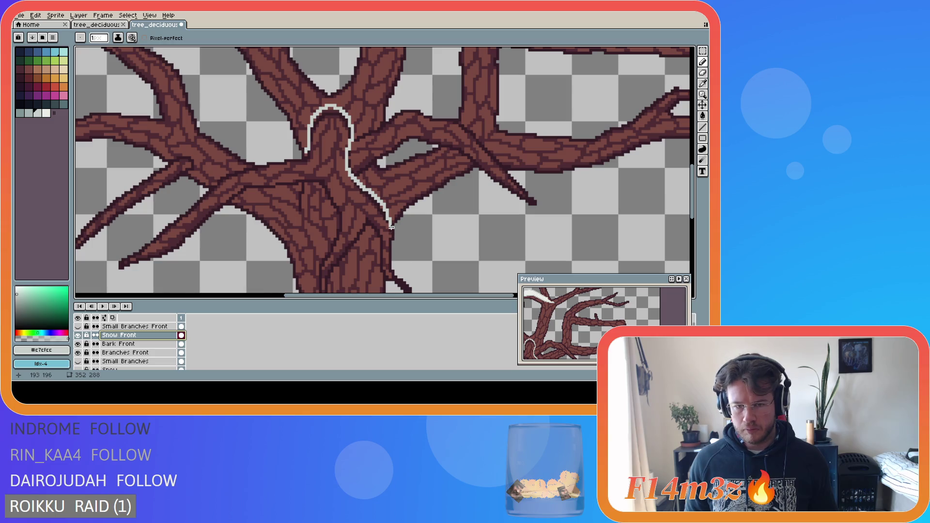
drag(391, 225, 388, 253)
key(ctrl+z)
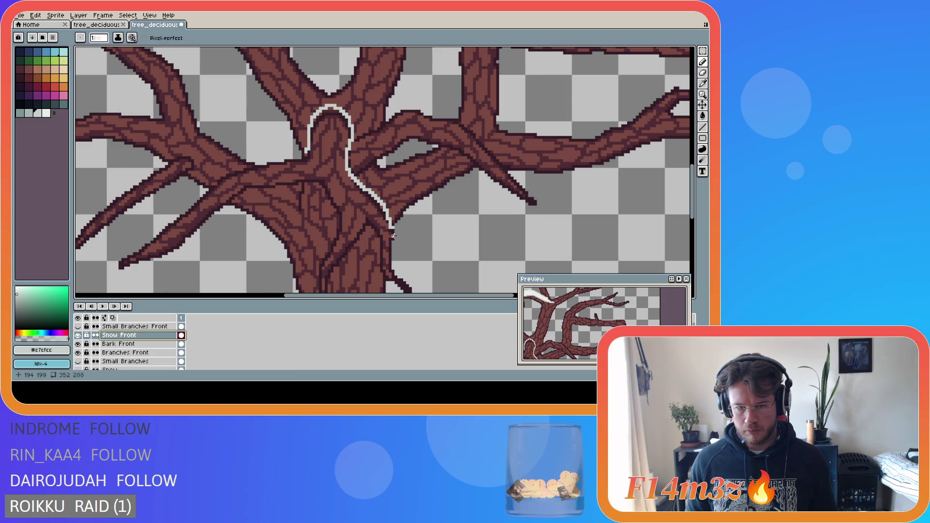
key(ctrl+y)
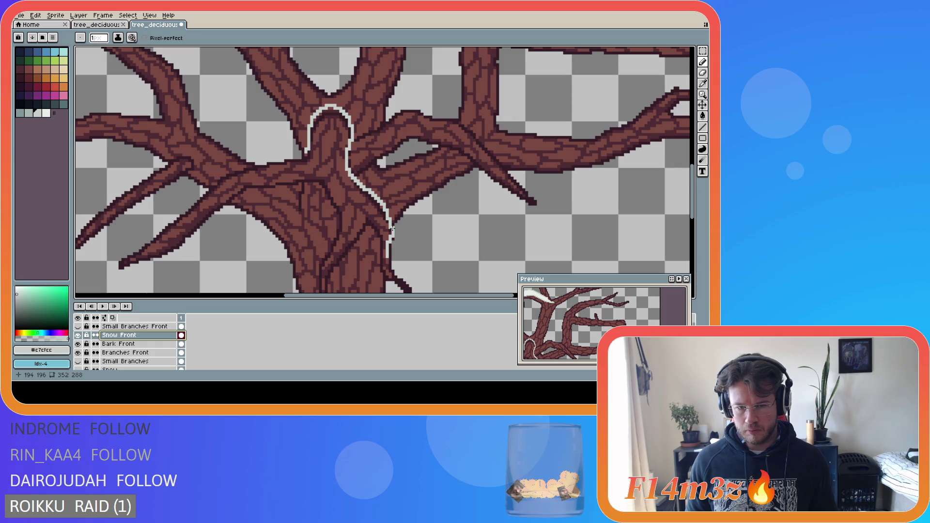
key(ctrl+z)
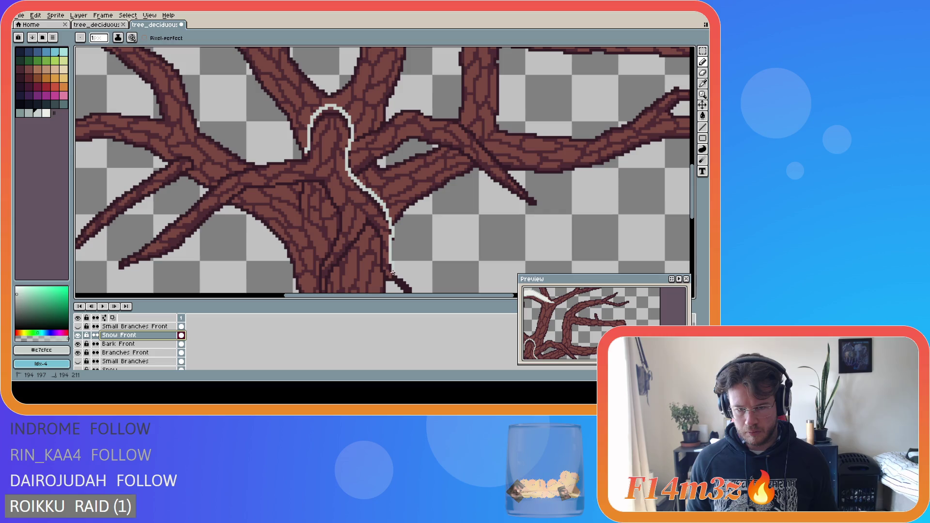
scroll(474, 236, down, 3)
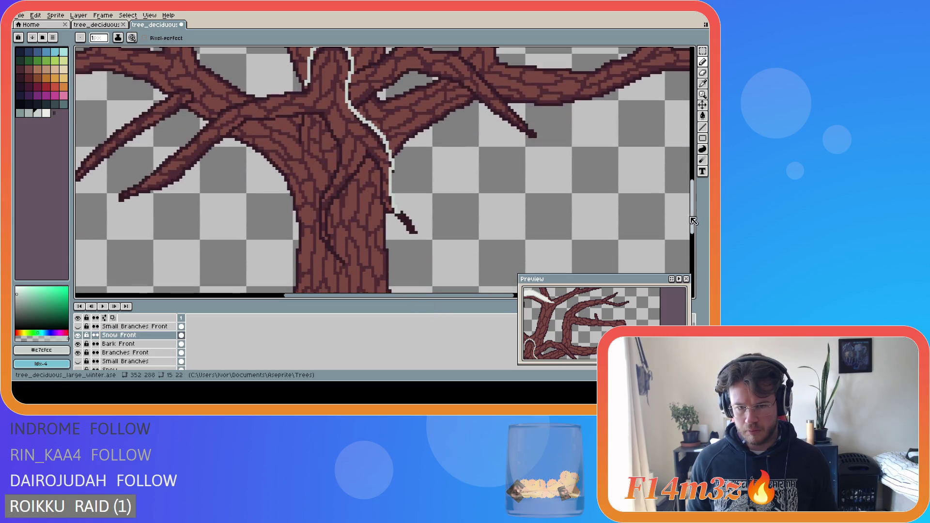
- Add snow along the small twig tip and the trunk edge, discarding a stray down-left stroke
mouse_move(401, 213)
mouse_down()
mouse_move(414, 224)
mouse_move(403, 219)
mouse_up()
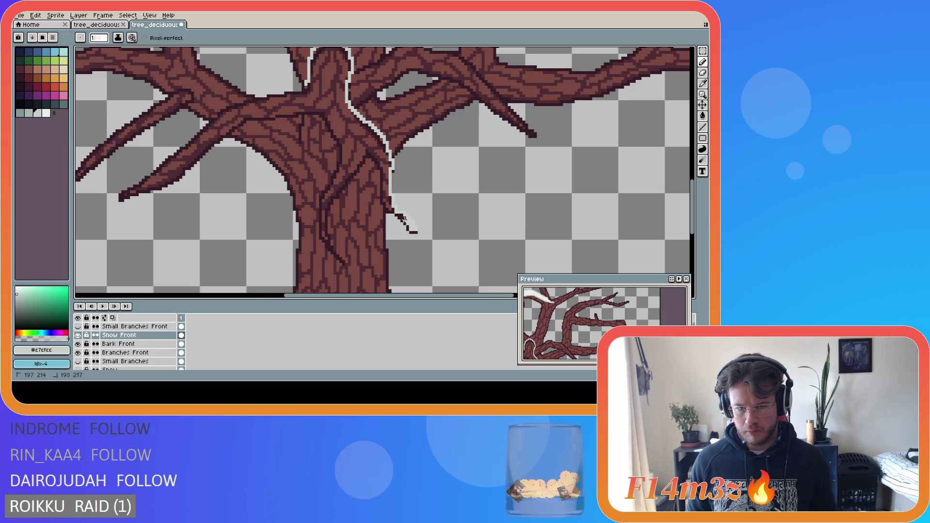
drag(382, 175, 363, 144)
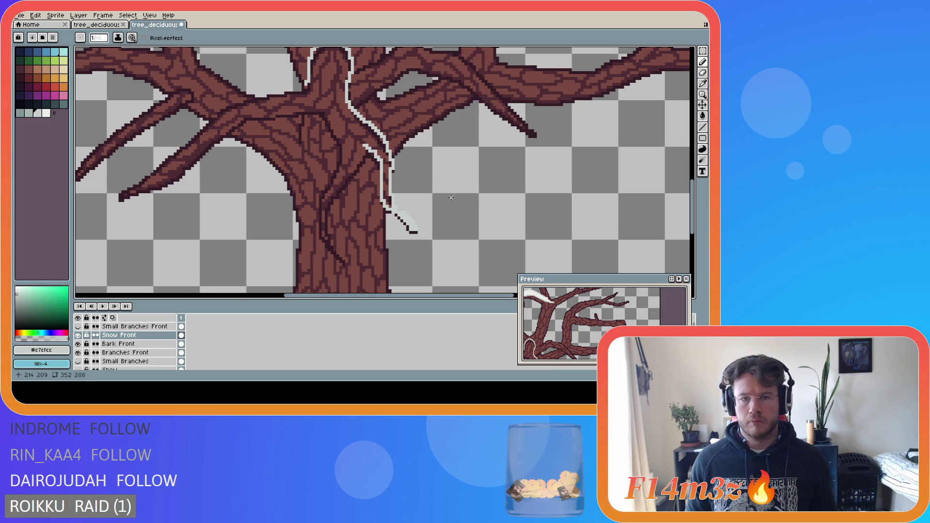
click(365, 145)
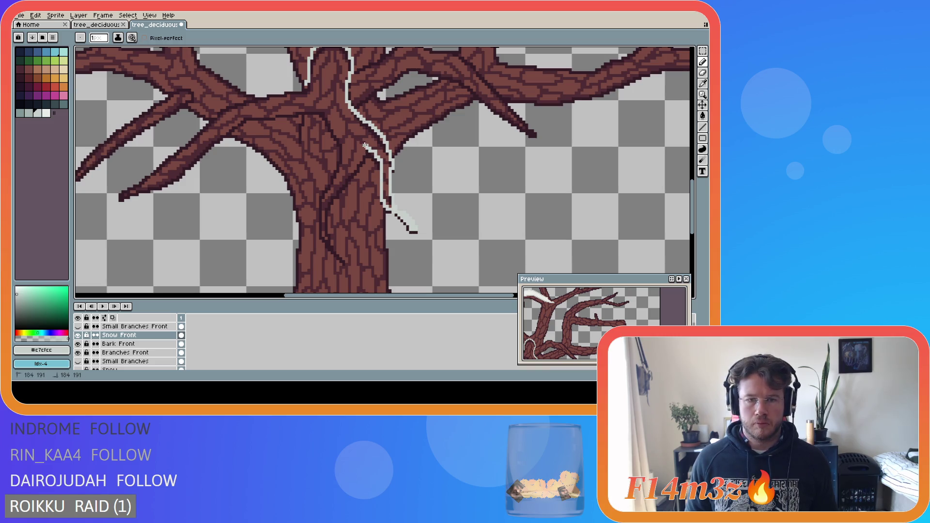
drag(365, 147, 332, 192)
key(ctrl+z)
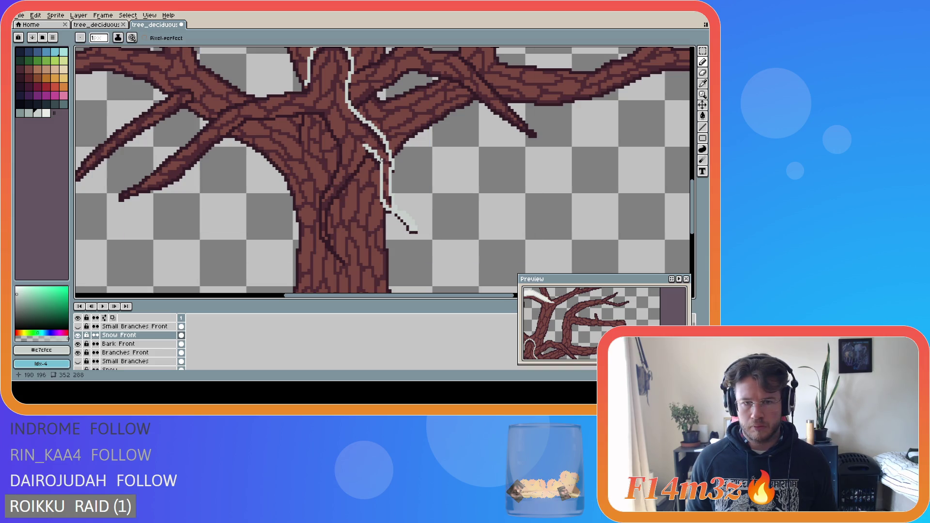
scroll(694, 196, up, 4)
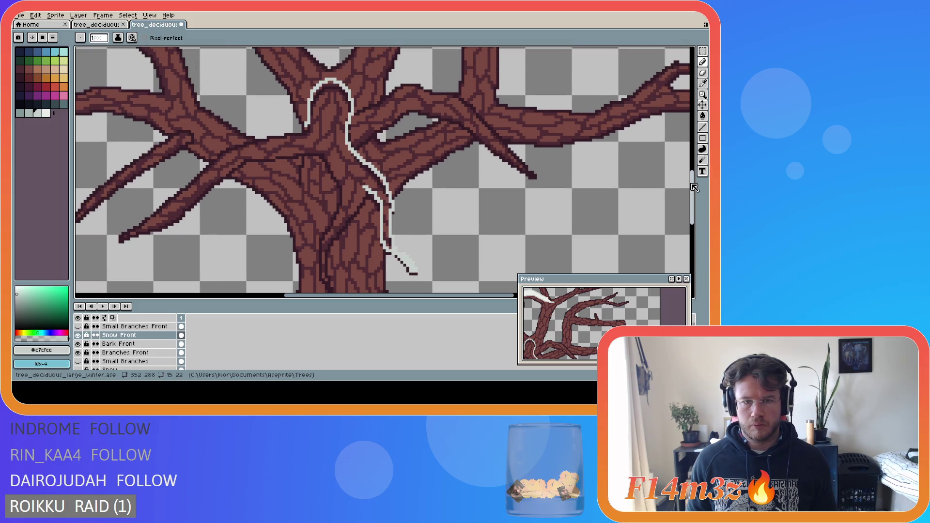
- Draw snow lines down-left from the trunk and along the branch's lower edge
mouse_move(304, 155)
mouse_down()
mouse_move(216, 185)
mouse_move(139, 251)
mouse_move(249, 210)
mouse_move(304, 158)
mouse_move(226, 176)
mouse_move(134, 253)
mouse_up()
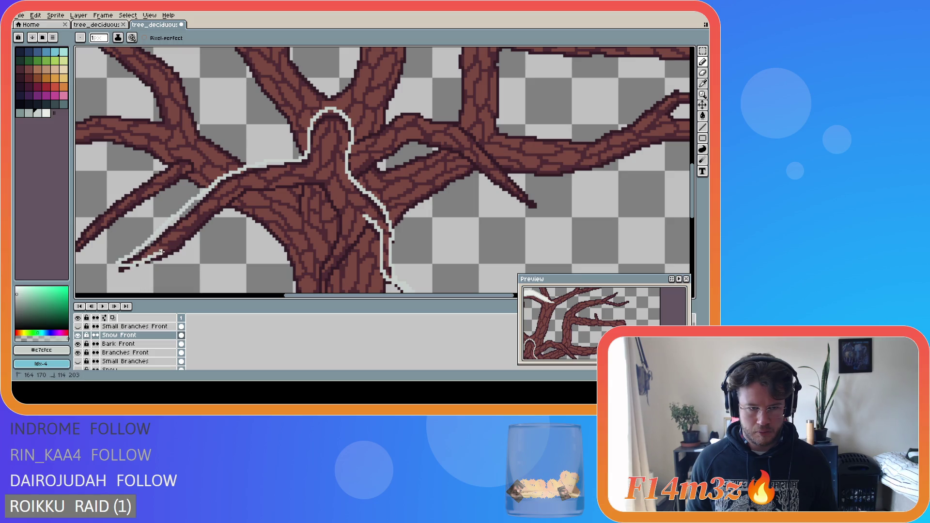
mouse_move(212, 207)
mouse_down()
mouse_move(252, 184)
mouse_move(295, 179)
mouse_move(328, 183)
mouse_move(342, 209)
mouse_up()
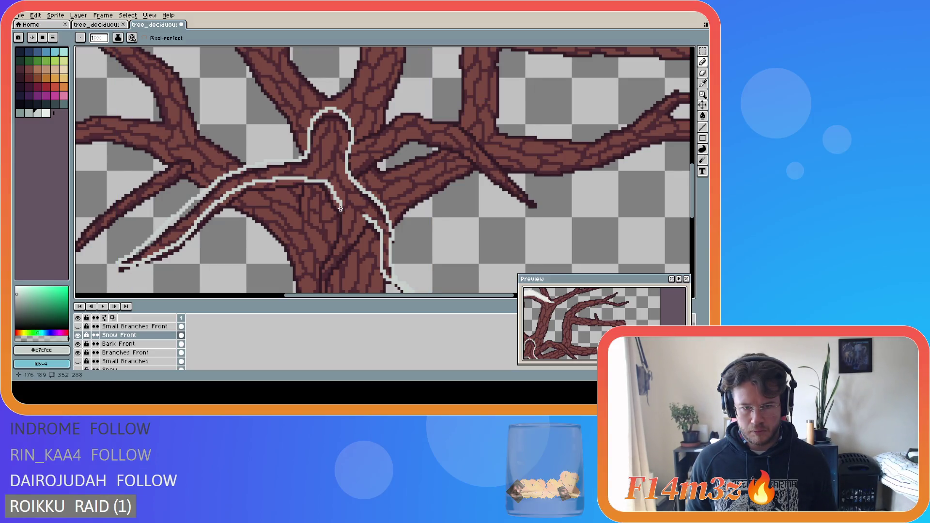
click(340, 206)
drag(345, 215, 346, 240)
key(ctrl+z)
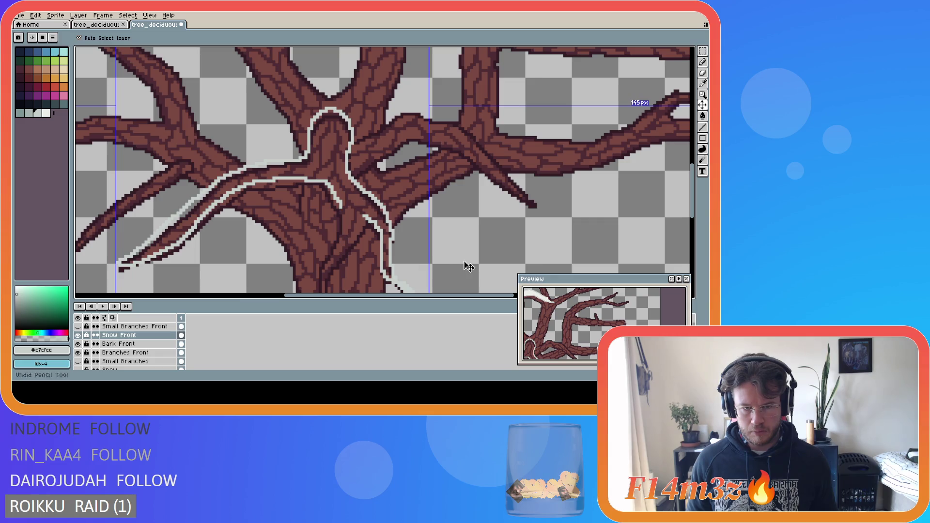
drag(696, 189, 696, 203)
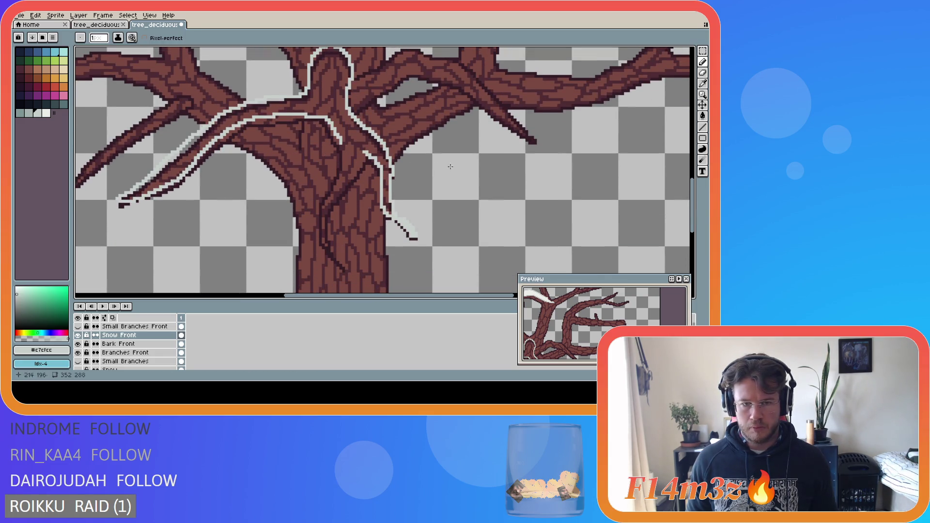
key(ctrl+z)
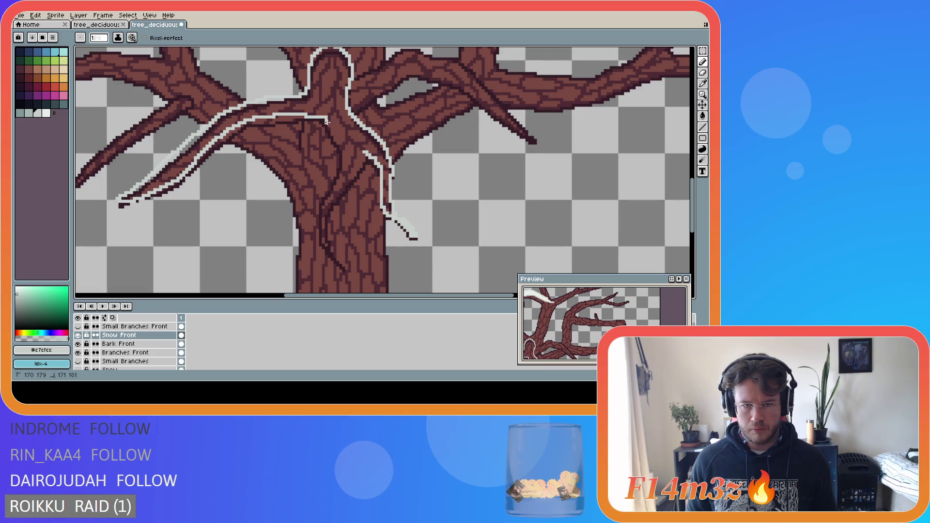
- Trace the snow outline from the fork down the trunk's left edge, plus an inner diagonal stroke
drag(327, 122, 338, 139)
drag(343, 172, 320, 211)
key(ctrl+z)
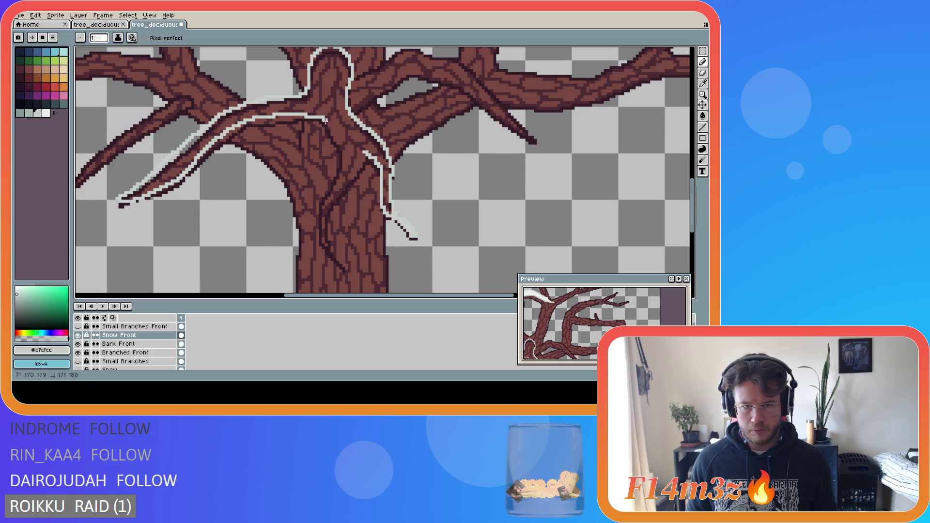
drag(325, 121, 339, 141)
key(ctrl+z)
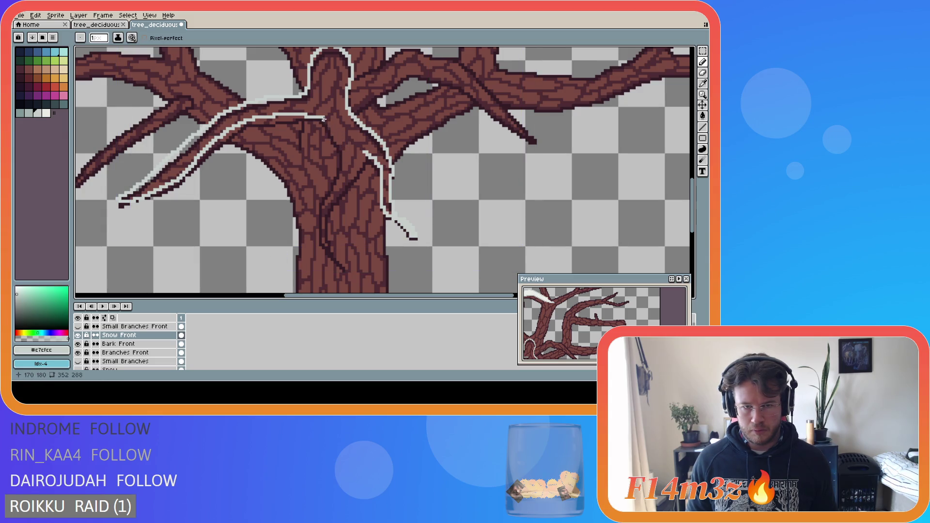
mouse_move(326, 120)
mouse_down()
mouse_move(339, 178)
mouse_move(321, 214)
mouse_move(342, 266)
mouse_up()
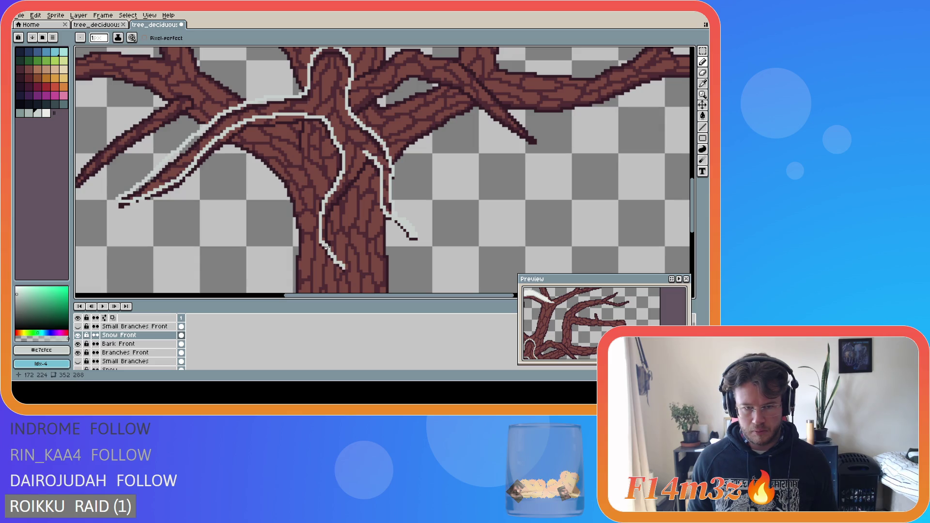
drag(327, 218, 343, 192)
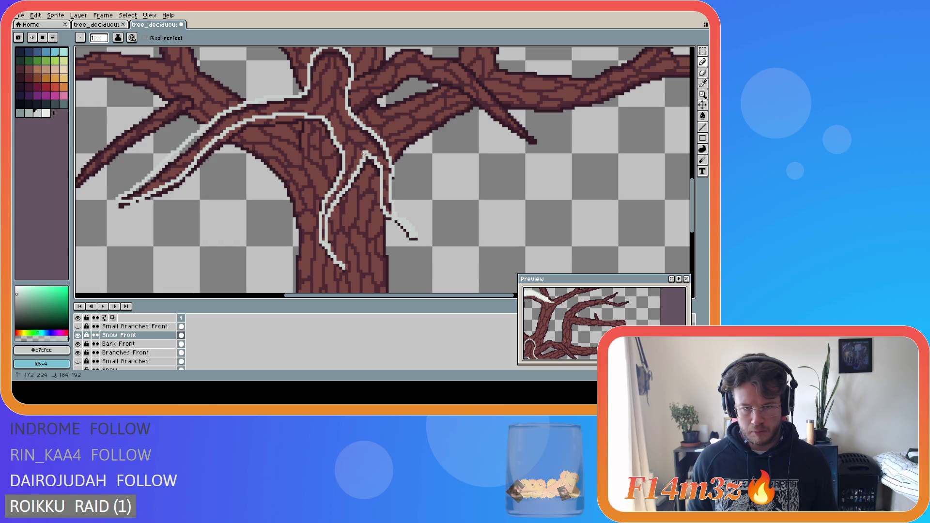
drag(364, 154, 364, 154)
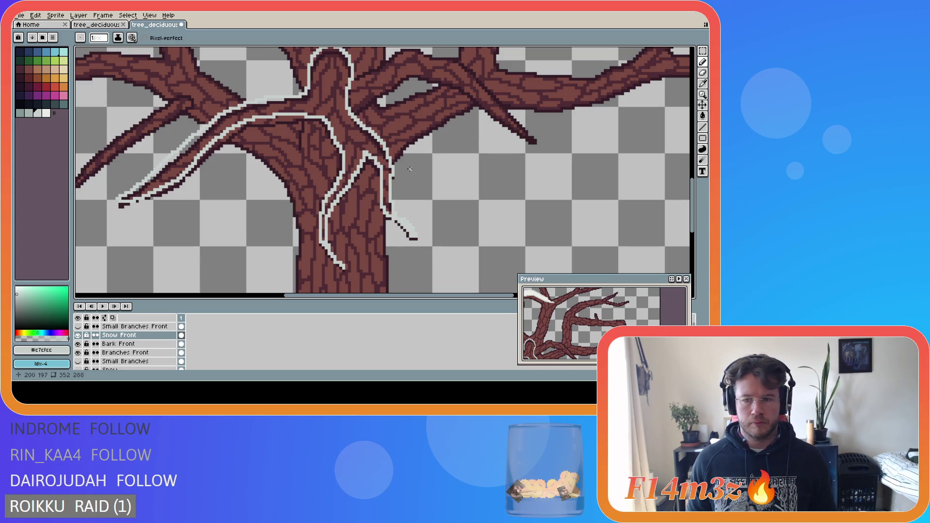
- Bucket-fill the inside of the snow outline at the fork with white
key(g)
click(47, 114)
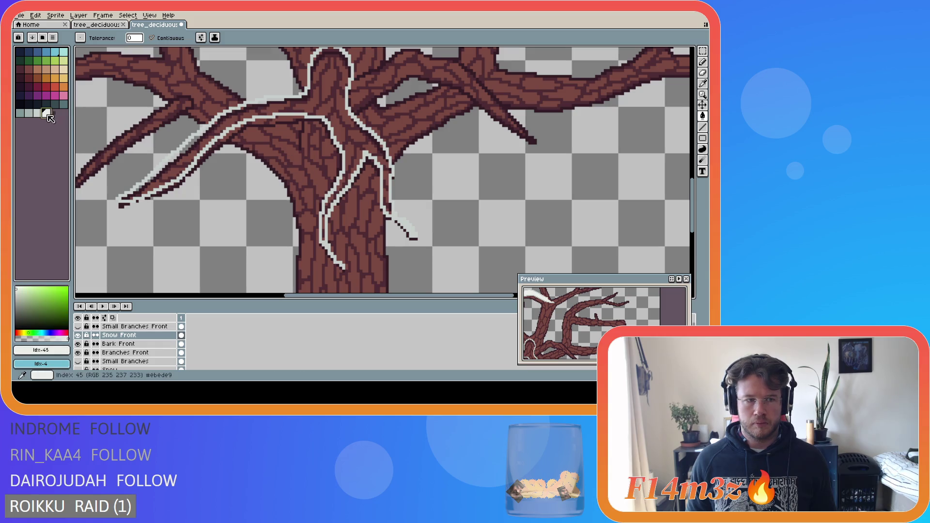
click(329, 106)
scroll(379, 176, down, 1)
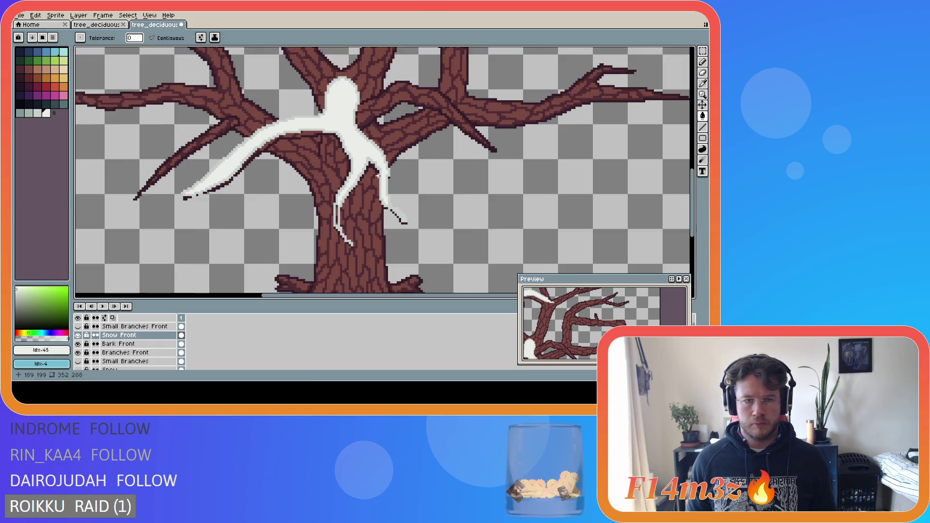
scroll(379, 176, down, 2)
scroll(389, 168, up, 2)
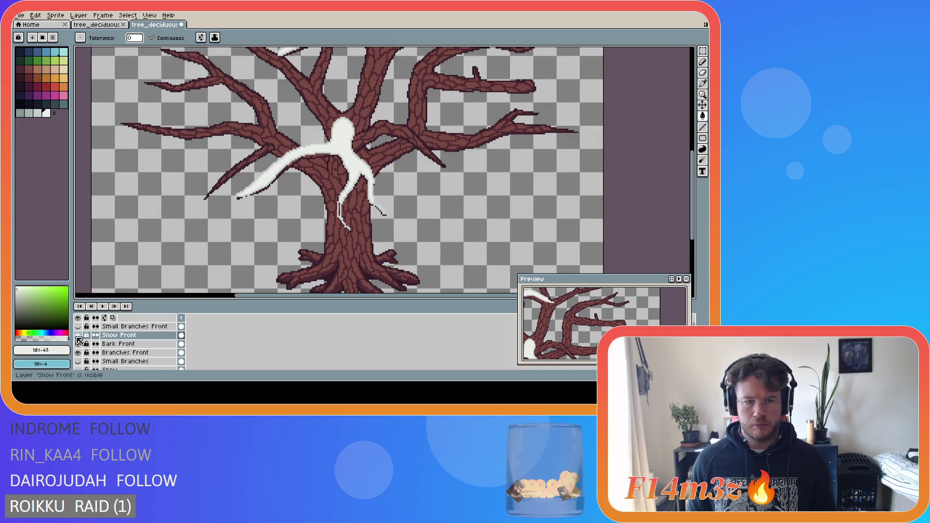
- Toggle Snow Front and Small Branches Front visibility to check the fill, leaving the twigs hidden
click(77, 336)
click(78, 336)
click(77, 336)
click(78, 336)
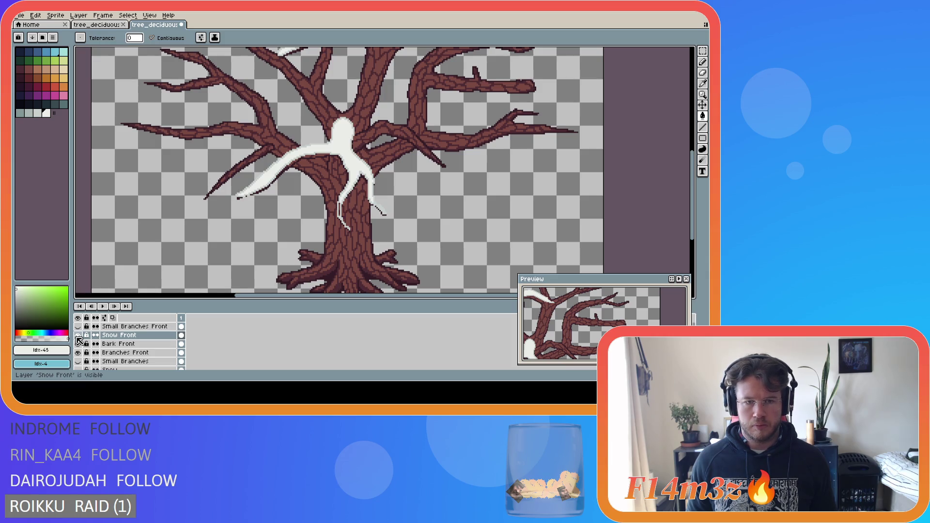
click(77, 335)
click(78, 335)
click(78, 327)
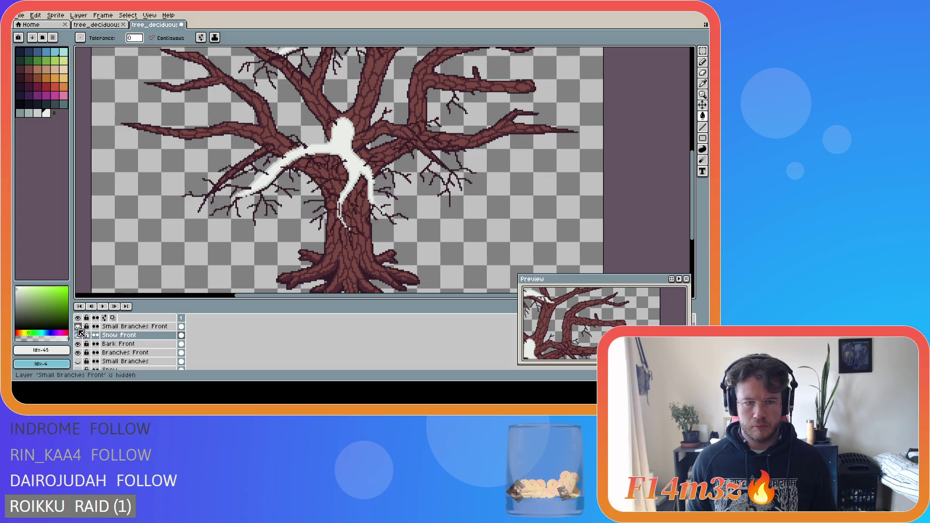
click(78, 327)
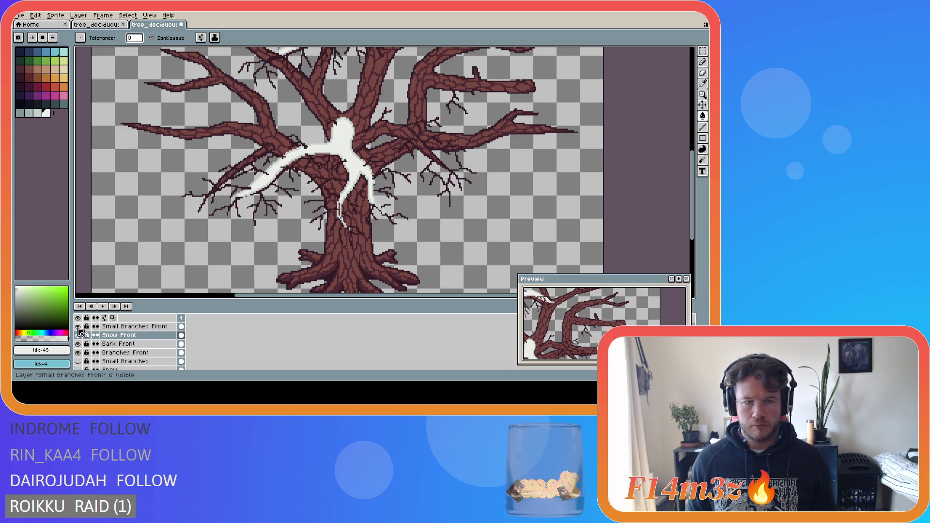
click(78, 327)
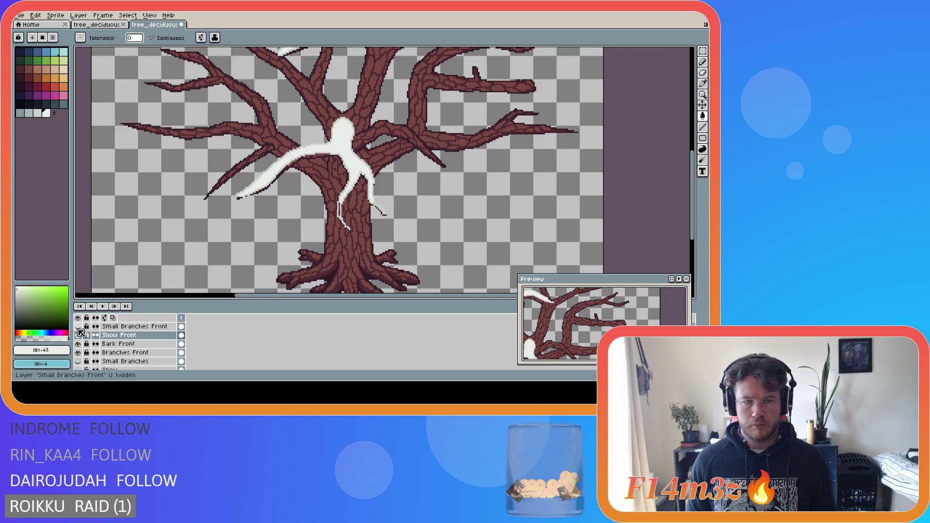
- Undo an accidental grey fill around the snow, switch to the brighter white, and save
scroll(281, 164, up, 3)
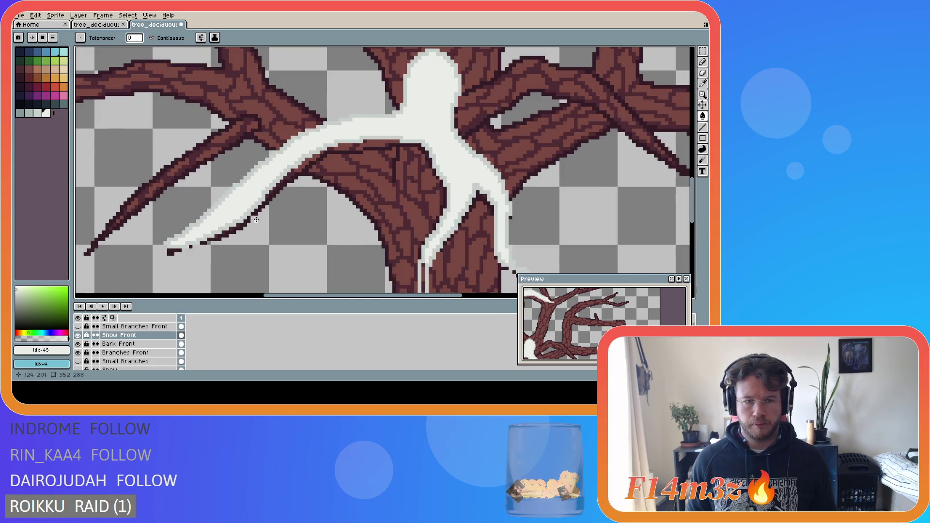
scroll(257, 218, down, 2)
scroll(227, 249, down, 1)
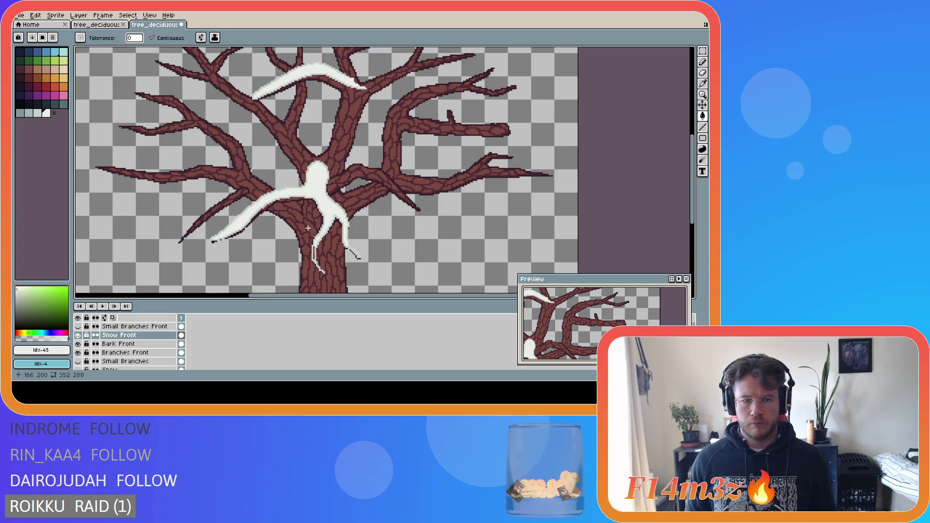
scroll(308, 228, up, 2)
alt+click(334, 193)
click(333, 200)
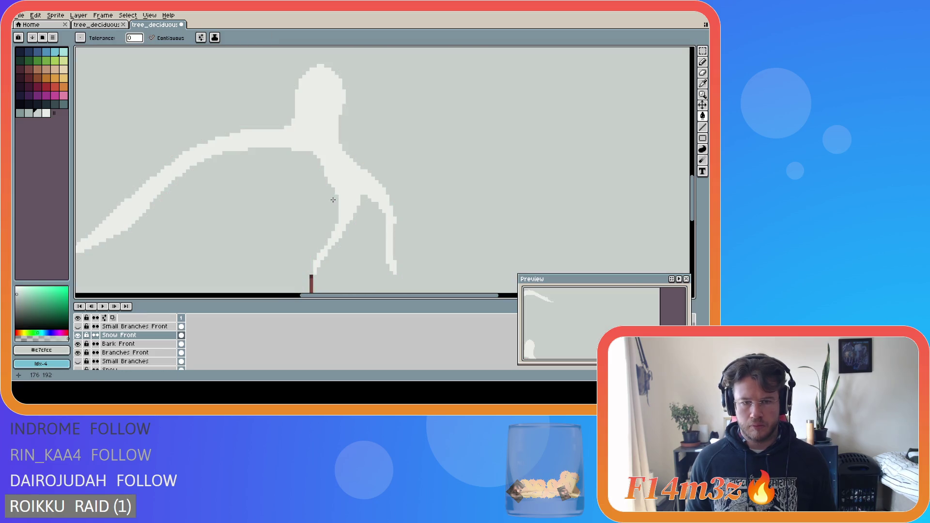
key(b)
key(ctrl+z)
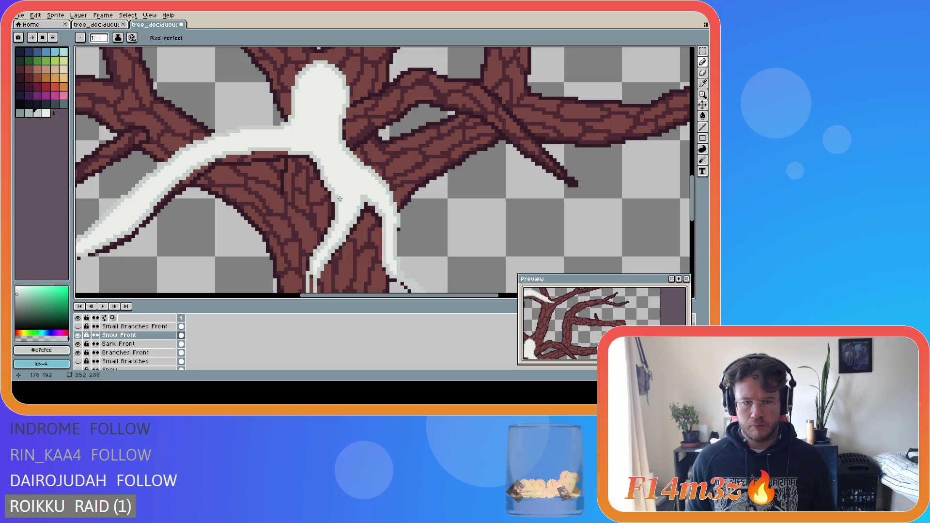
alt+click(338, 195)
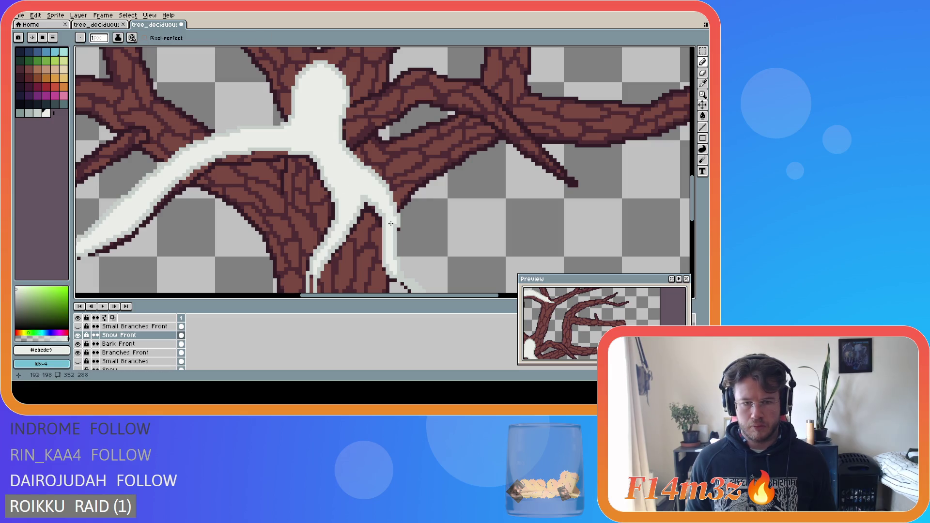
scroll(391, 224, down, 2)
key(ctrl+z)
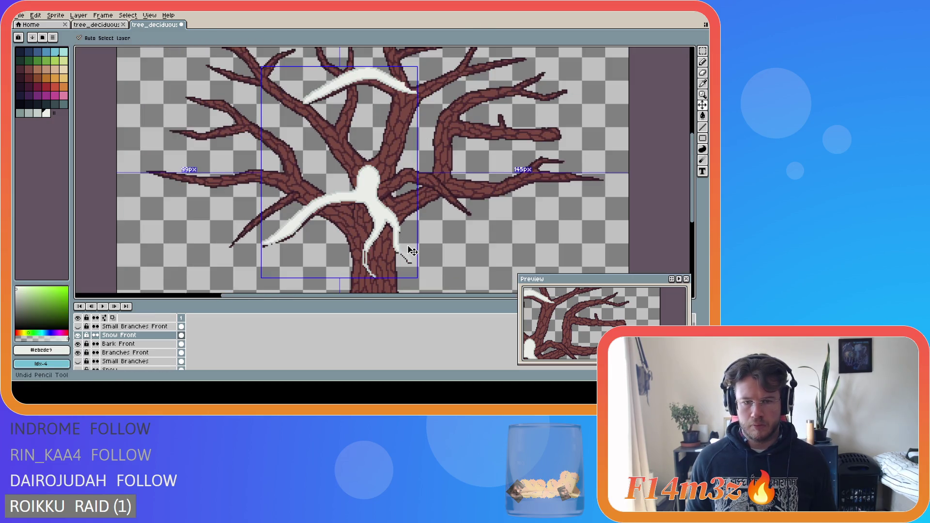
key(ctrl+s)
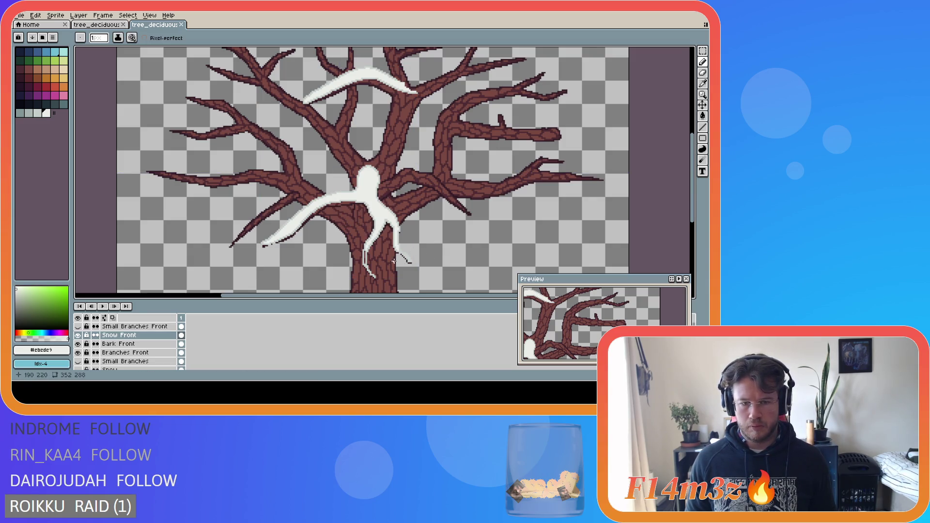
- Paint white snow pixels down the trunk's left edge and save tree_deciduous_large_winter.ase
scroll(386, 256, up, 2)
key(alt)
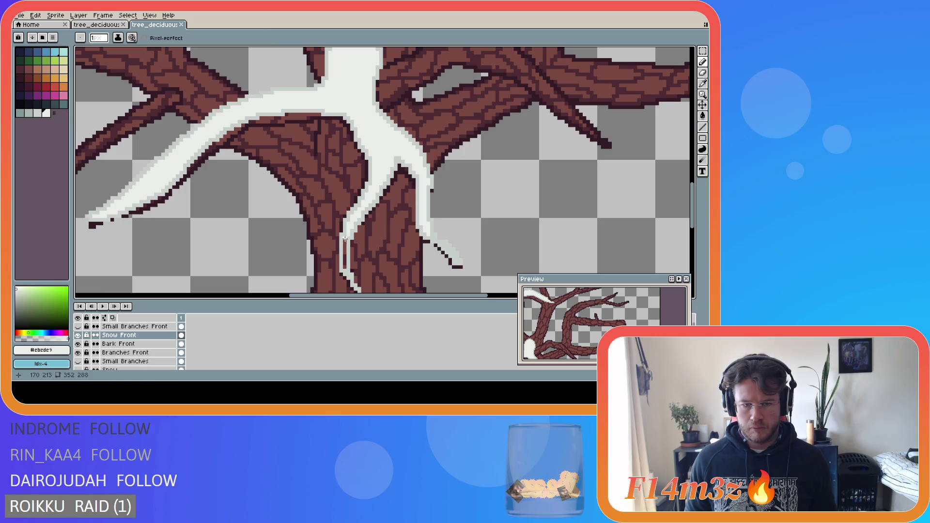
drag(345, 236, 344, 270)
scroll(394, 284, down, 2)
scroll(394, 285, down, 1)
key(ctrl+s)
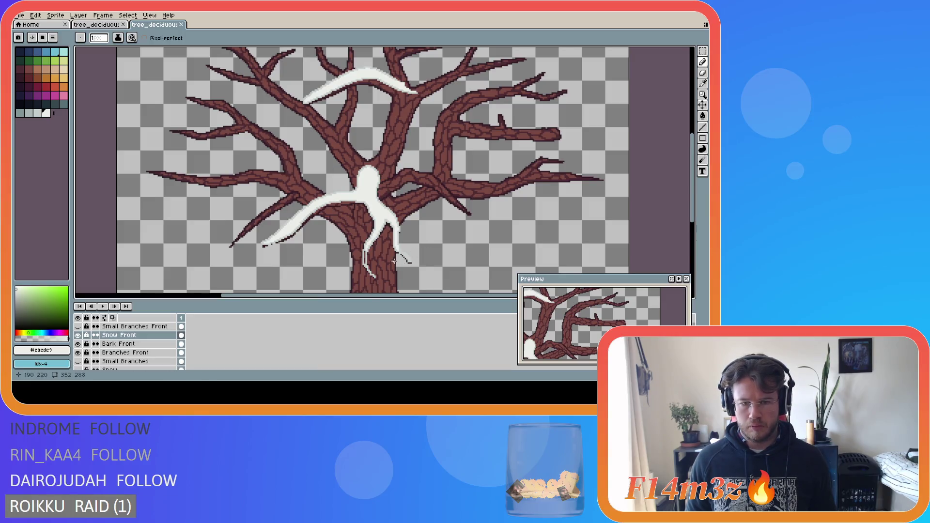
scroll(379, 260, up, 3)
key(alt)
key(alt)
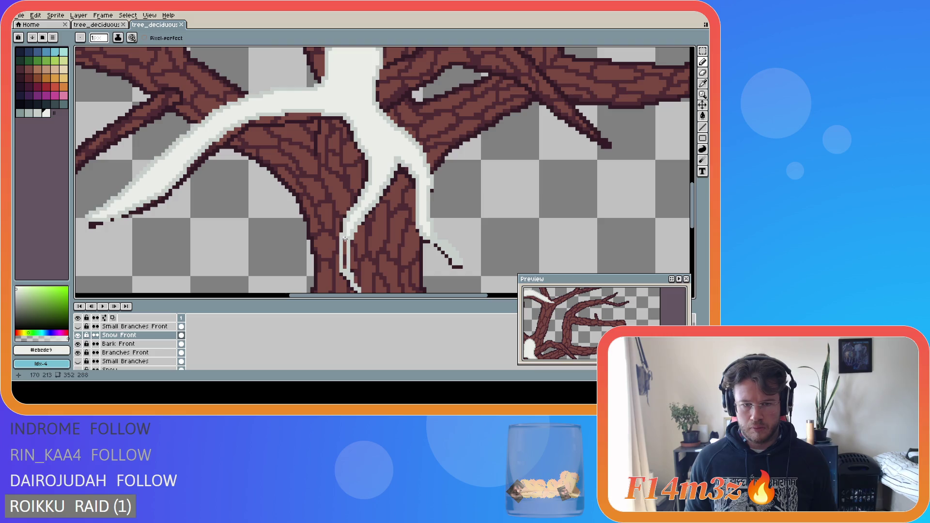
drag(345, 235, 344, 270)
scroll(394, 284, down, 2)
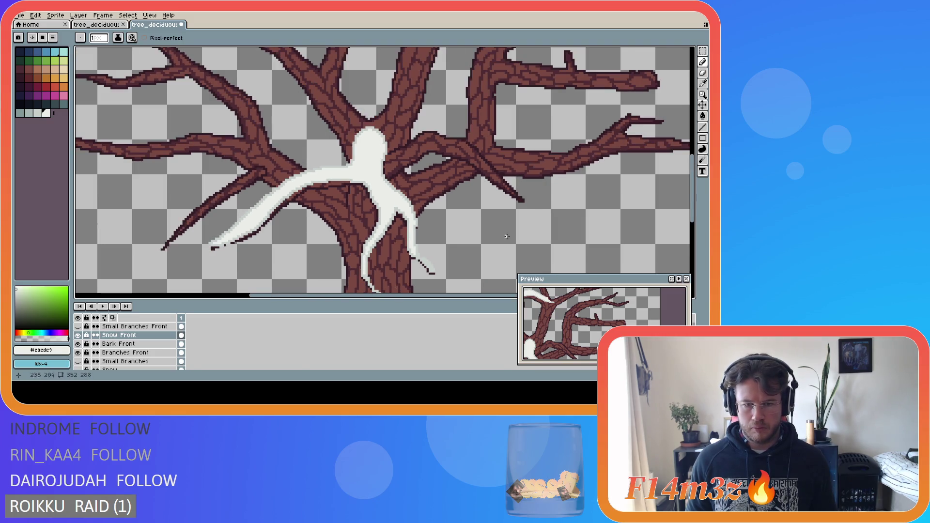
drag(693, 190, 694, 214)
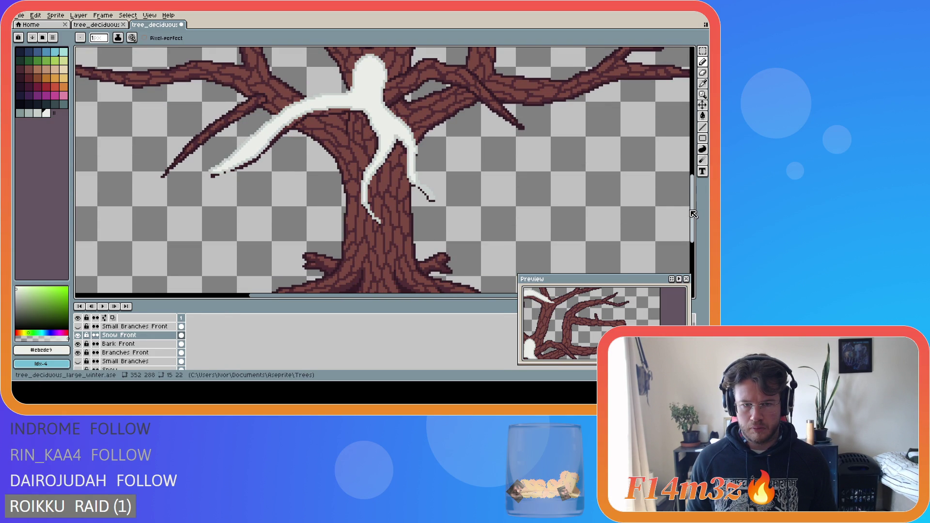
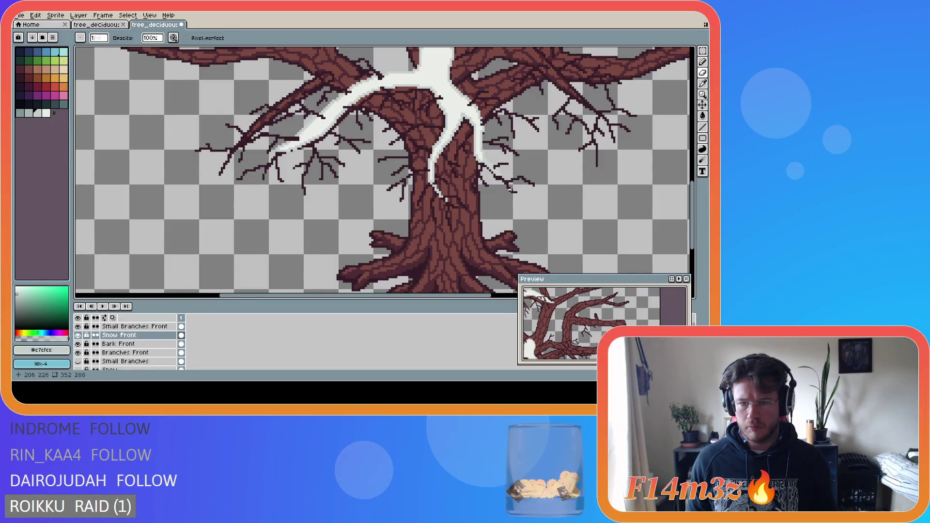
- Save the winter tree artwork
key(ctrl+s)
scroll(522, 219, down, 1)
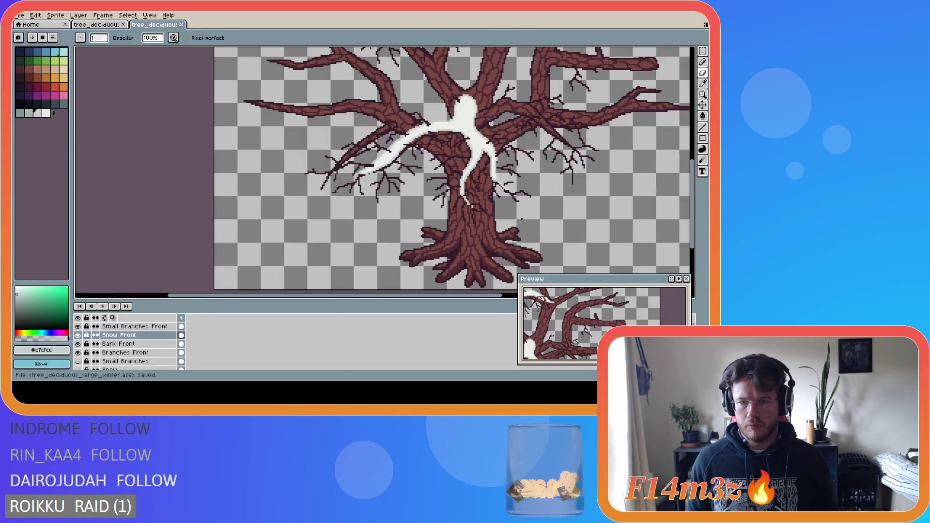
scroll(521, 219, down, 2)
scroll(521, 219, up, 2)
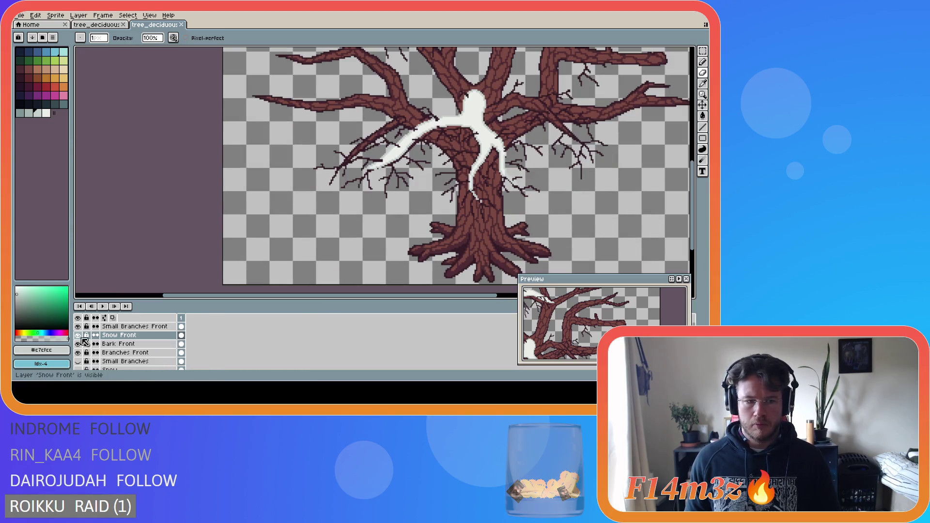
- Toggle Snow Front and Small Branches Front to compare, leaving Small Branches Front hidden
click(77, 334)
scroll(529, 184, down, 2)
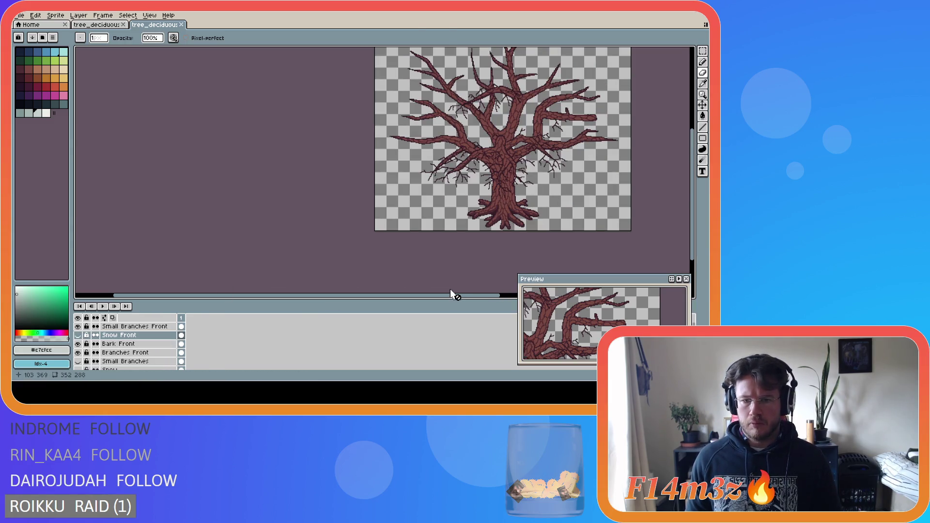
drag(453, 296, 504, 296)
drag(701, 178, 701, 165)
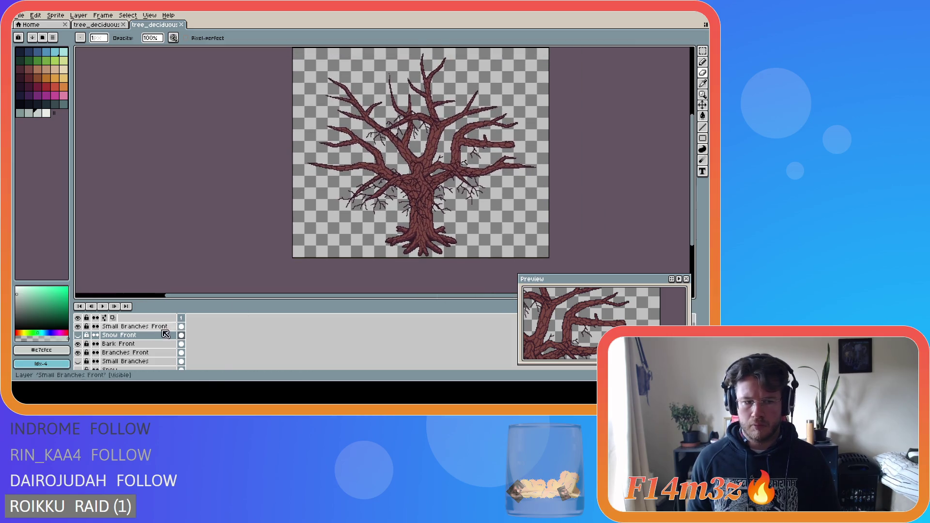
click(77, 335)
click(78, 326)
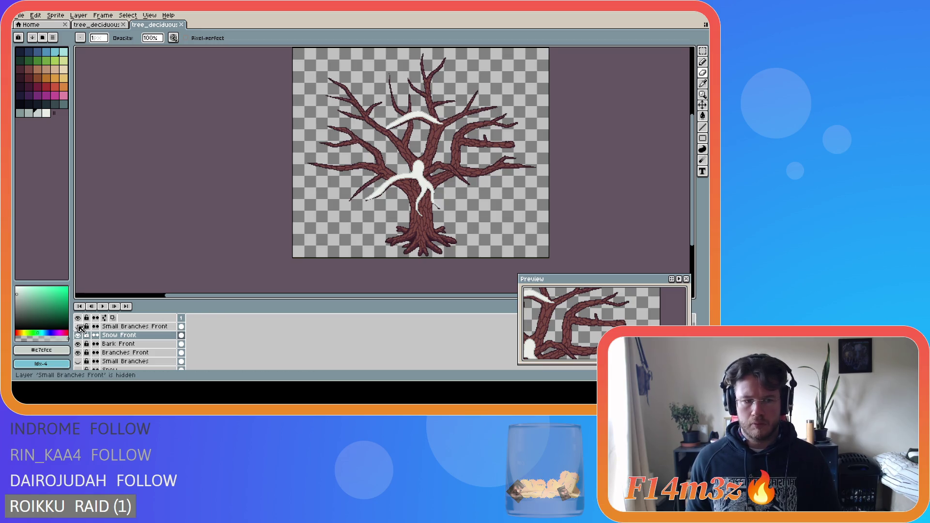
click(78, 326)
click(77, 326)
click(77, 335)
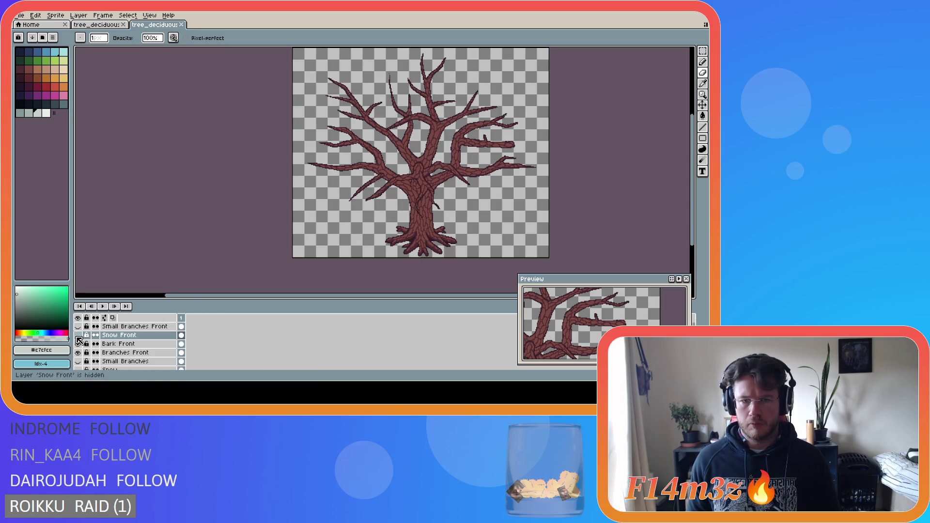
click(78, 335)
click(78, 336)
click(78, 335)
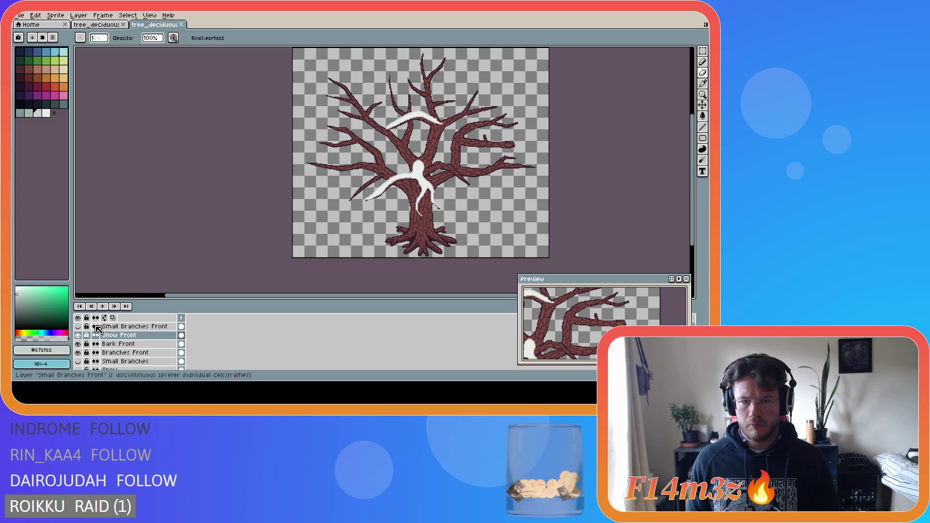
scroll(401, 189, up, 2)
scroll(401, 189, down, 2)
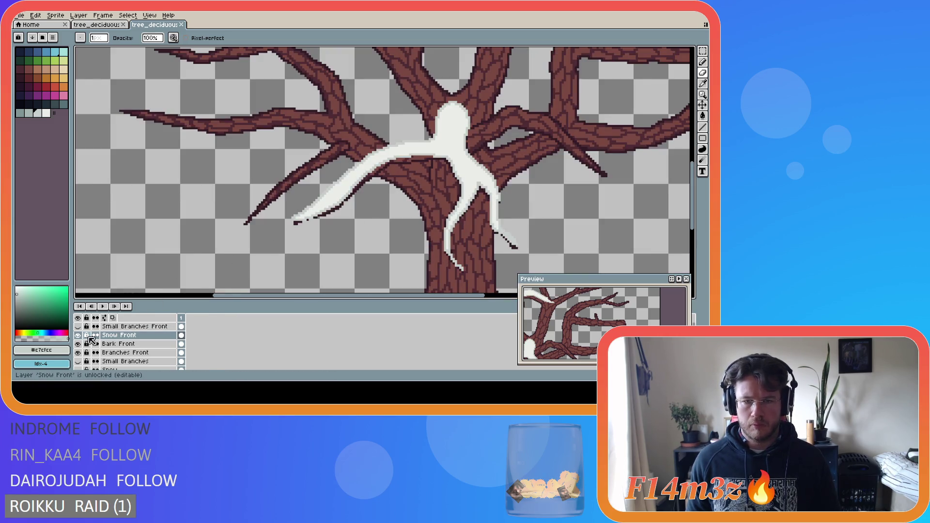
- At the trunk fork, paint a snow stroke over the dark branch outline
scroll(340, 248, up, 2)
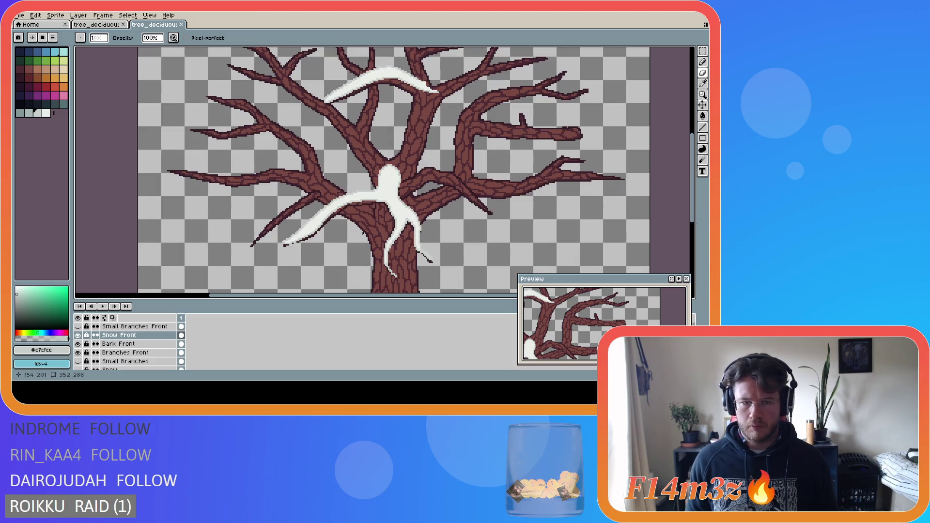
scroll(372, 205, up, 1)
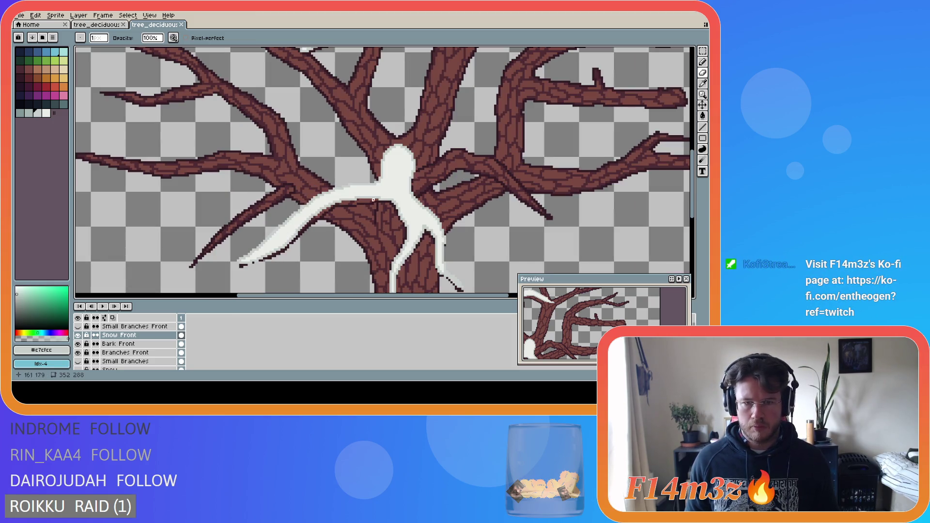
scroll(383, 202, up, 2)
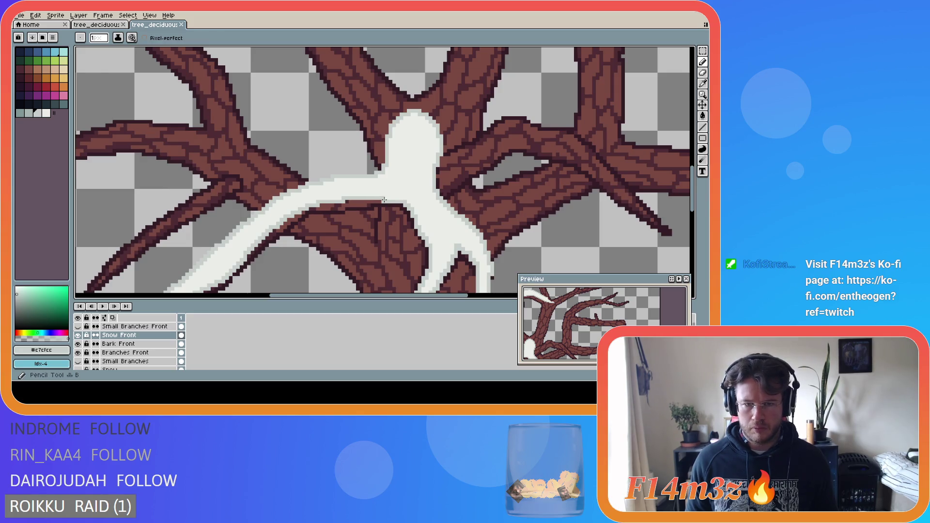
drag(384, 202, 321, 203)
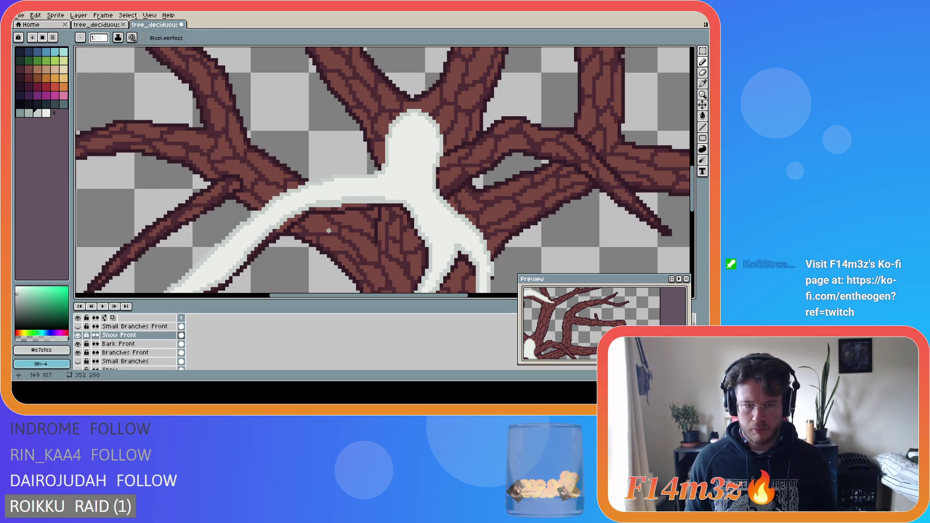
key(ctrl+z)
key(ctrl+y)
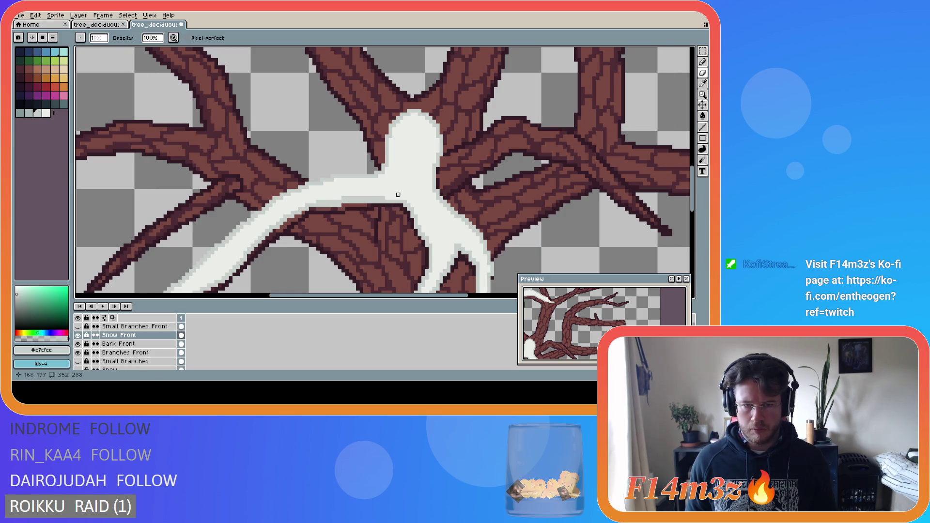
- Paint lighter snow pixels along the left branch's top edge with the Pencil
key(b)
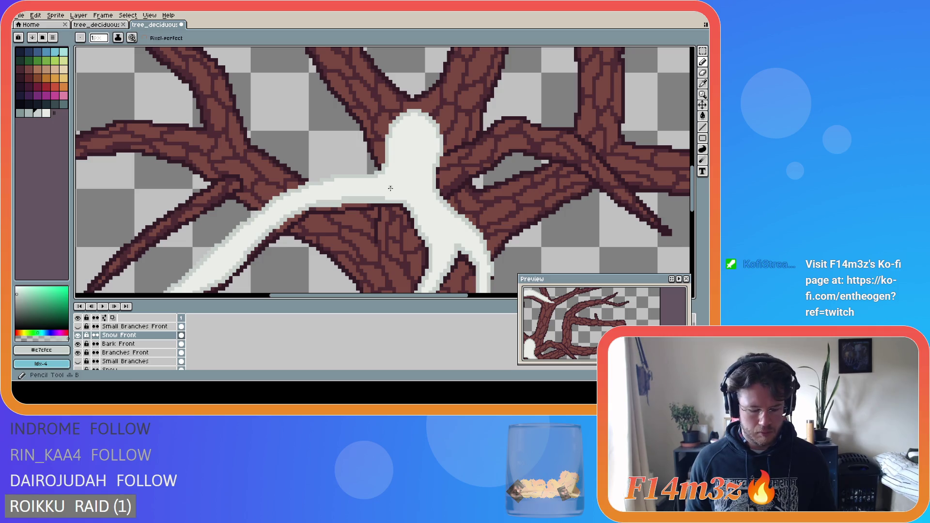
alt+click(391, 188)
drag(388, 198, 334, 201)
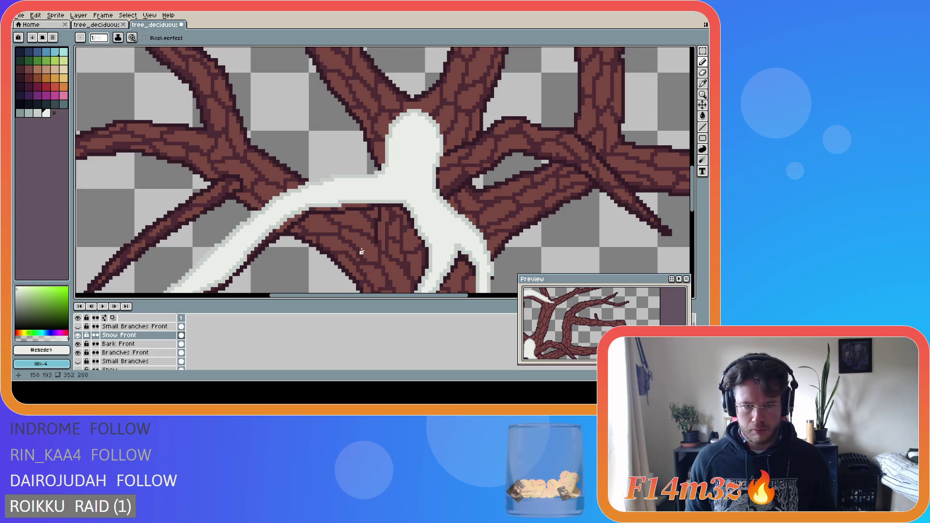
scroll(361, 251, down, 2)
drag(693, 209, 695, 221)
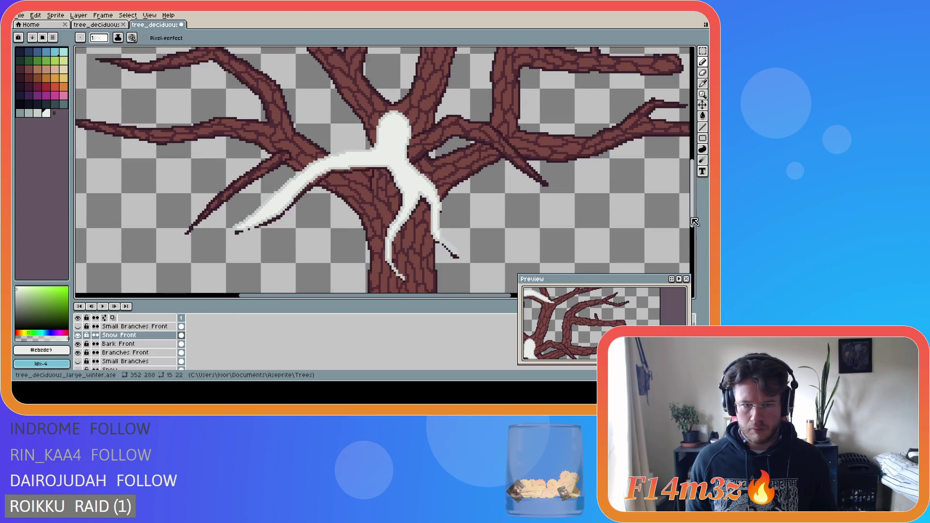
scroll(362, 192, up, 1)
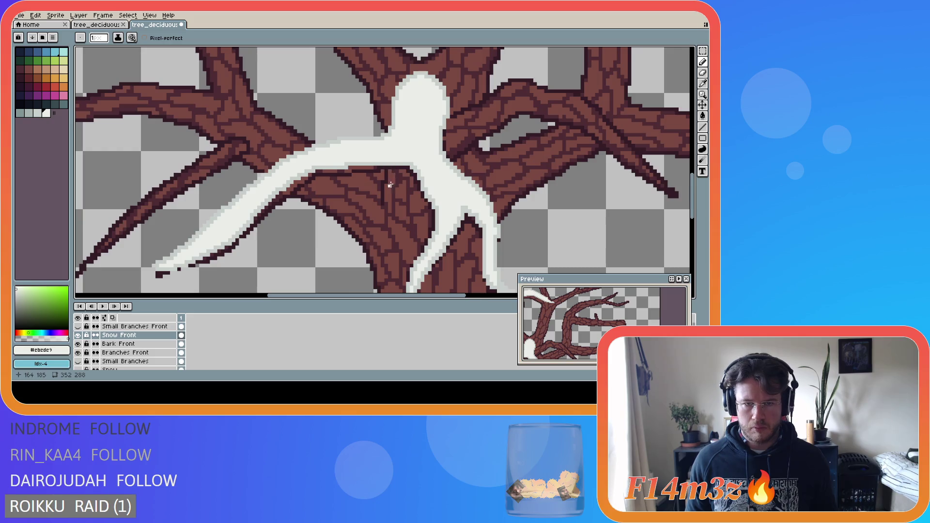
scroll(373, 192, up, 1)
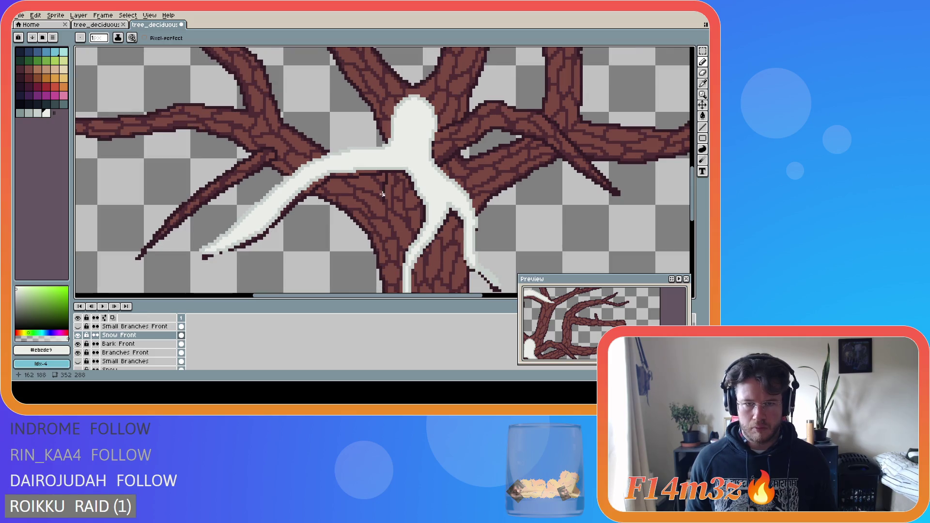
- Re-sample the grey and white snow shades, then hide Snow Front to compare
alt+click(401, 166)
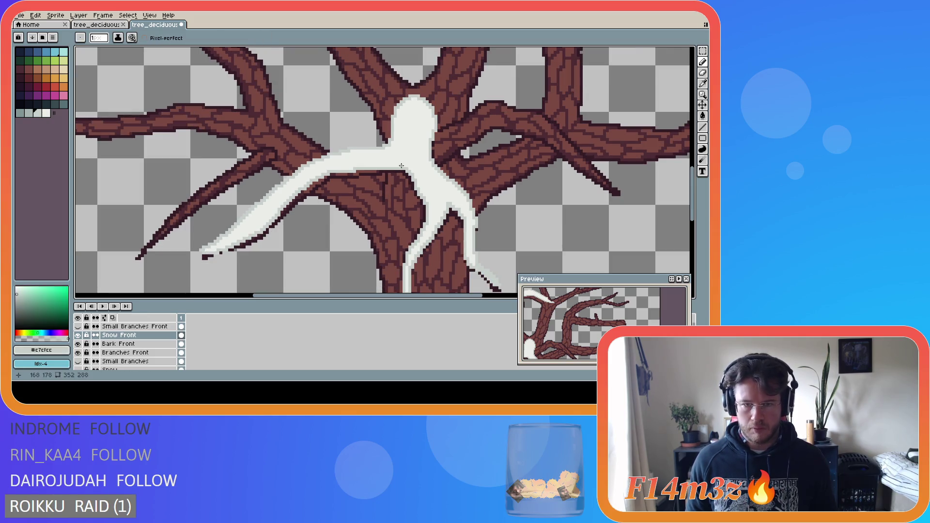
alt+click(374, 167)
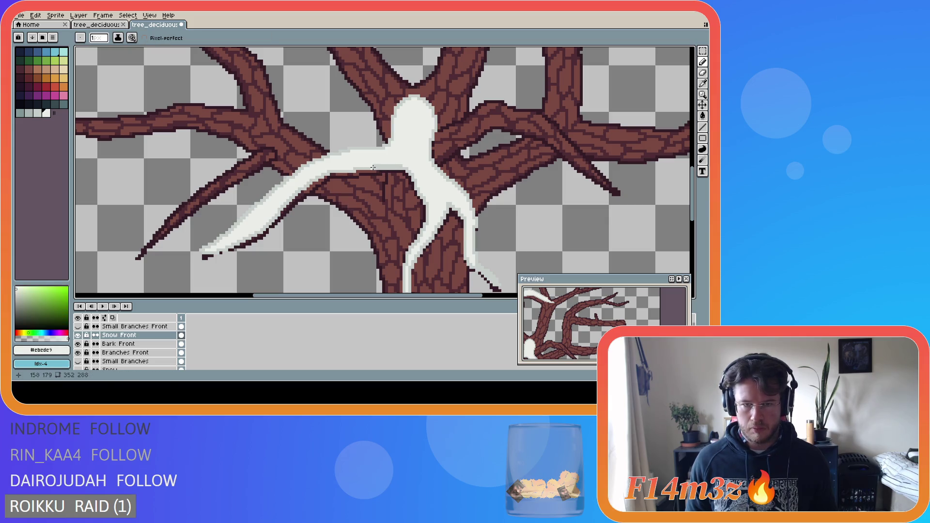
key(shift)
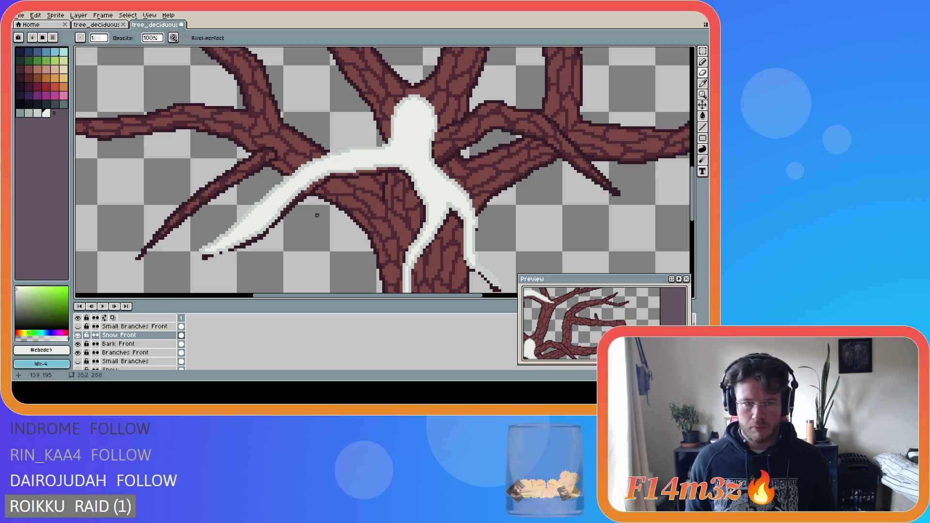
click(78, 335)
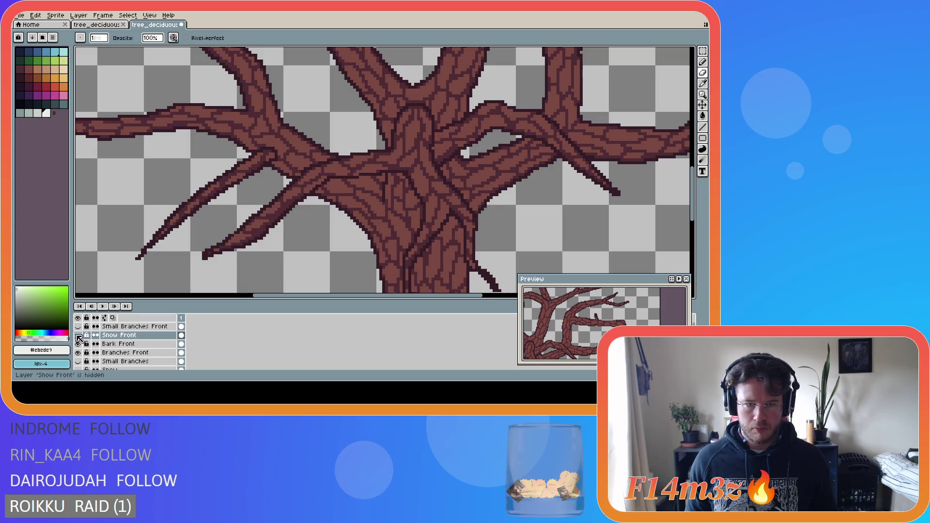
- Toggle the Snow Front layer repeatedly to compare, leaving it visible
click(78, 335)
click(78, 336)
click(78, 336)
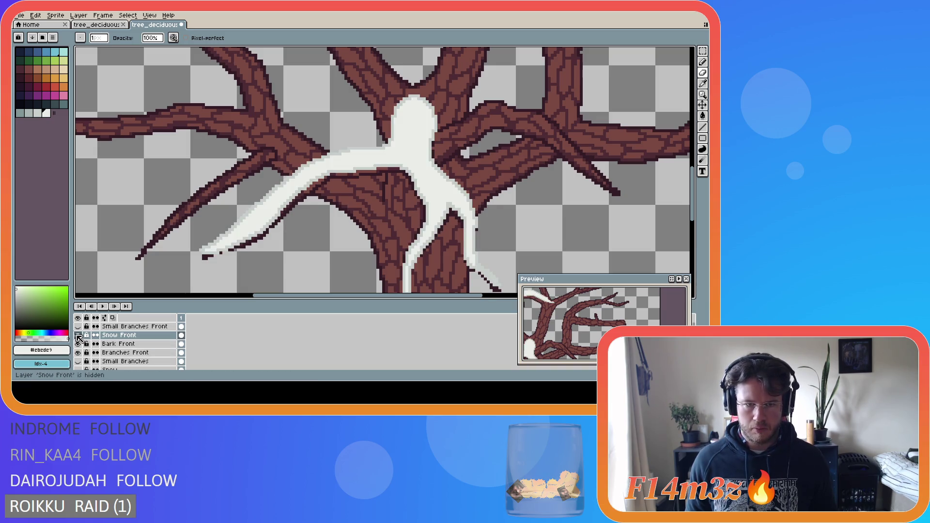
click(78, 336)
click(78, 335)
click(77, 336)
click(77, 335)
click(78, 336)
click(78, 336)
click(77, 335)
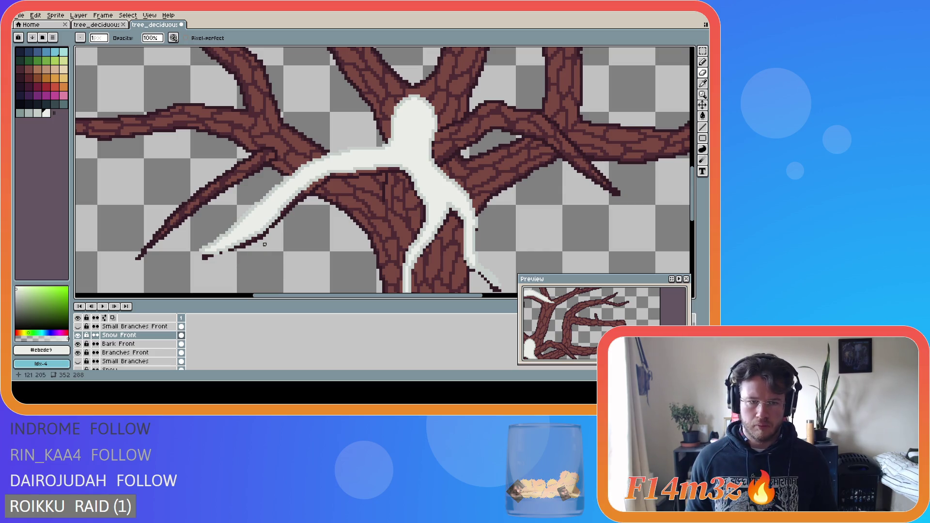
- Sample the grey snow shade and inspect the lower snow patch with the Pencil
alt+click(280, 213)
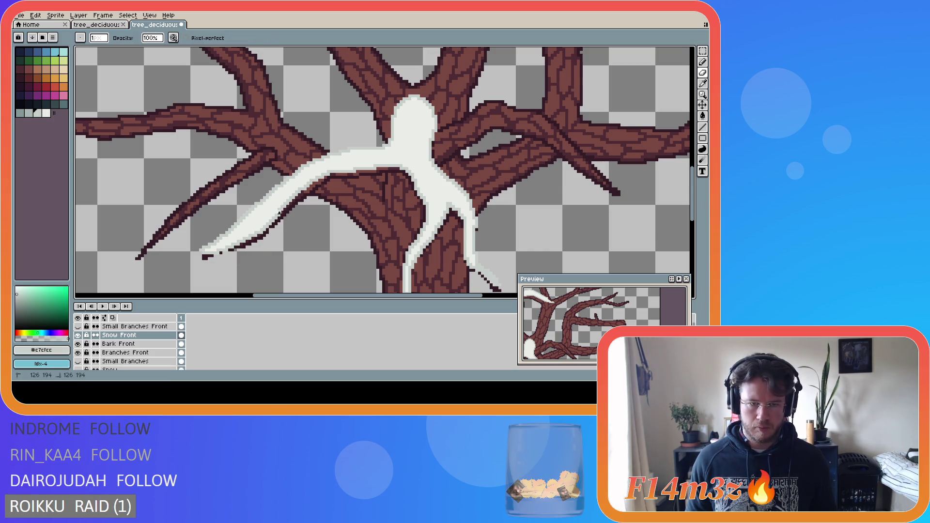
key(b)
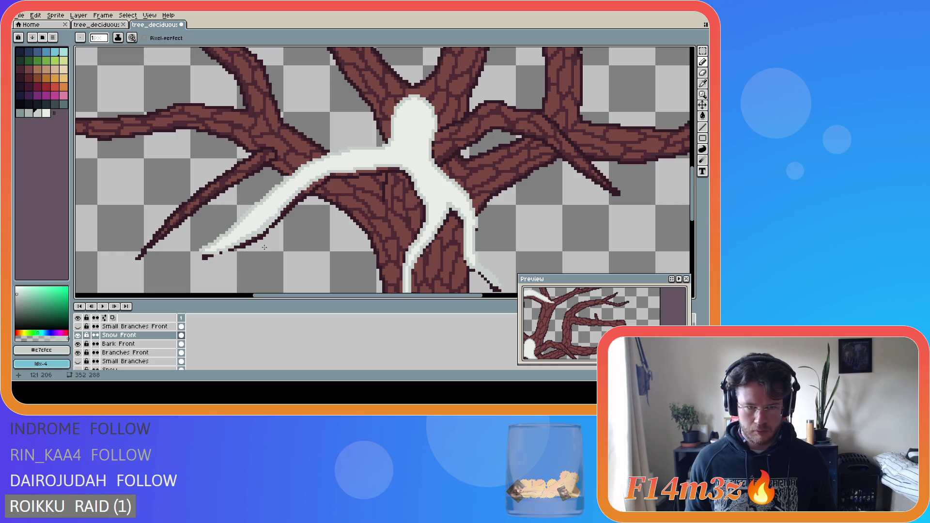
scroll(281, 226, up, 1)
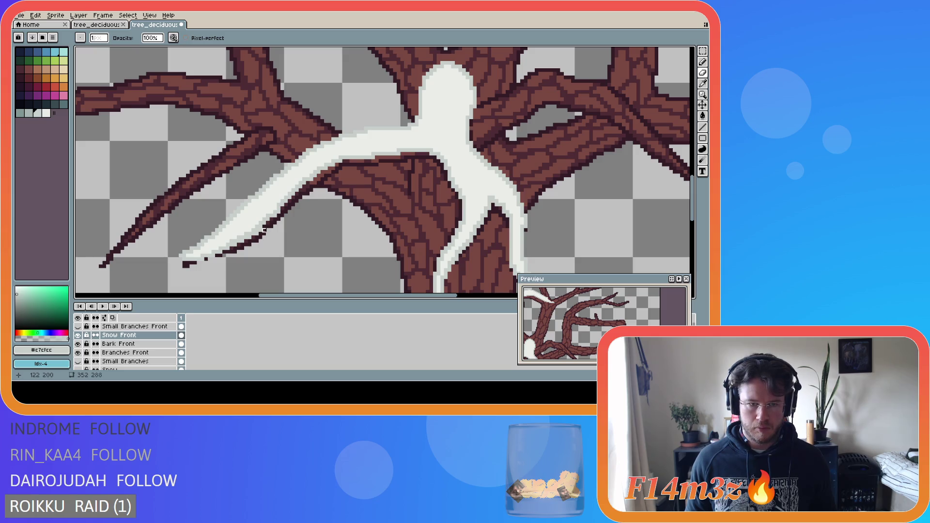
click(257, 234)
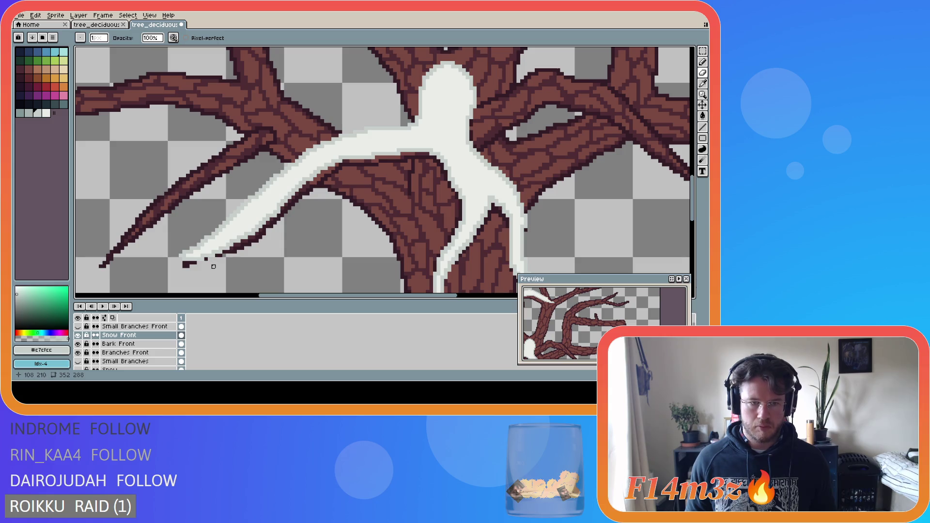
scroll(227, 270, down, 1)
scroll(208, 271, up, 1)
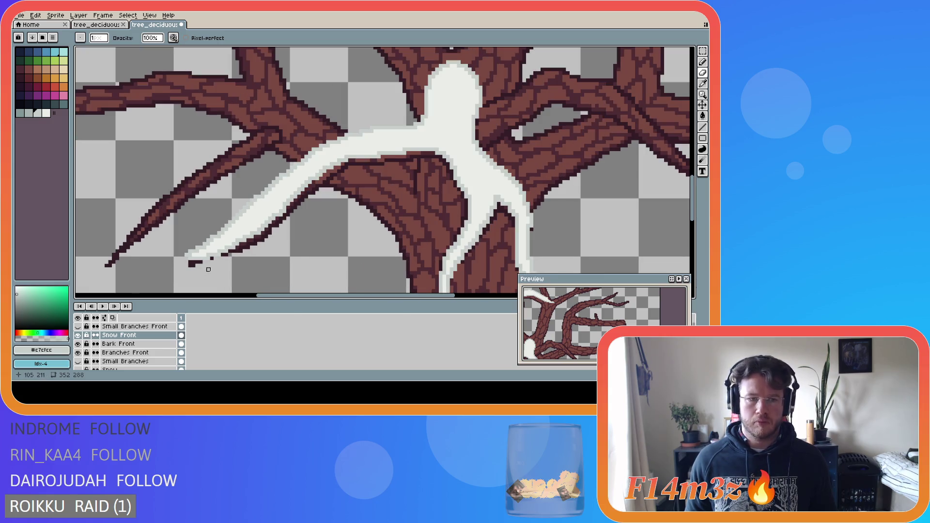
scroll(257, 271, down, 2)
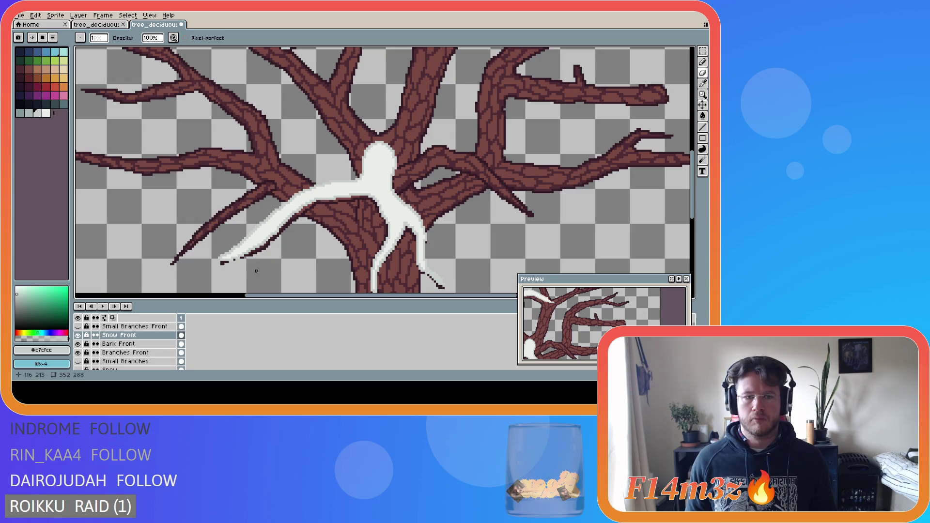
scroll(257, 264, up, 2)
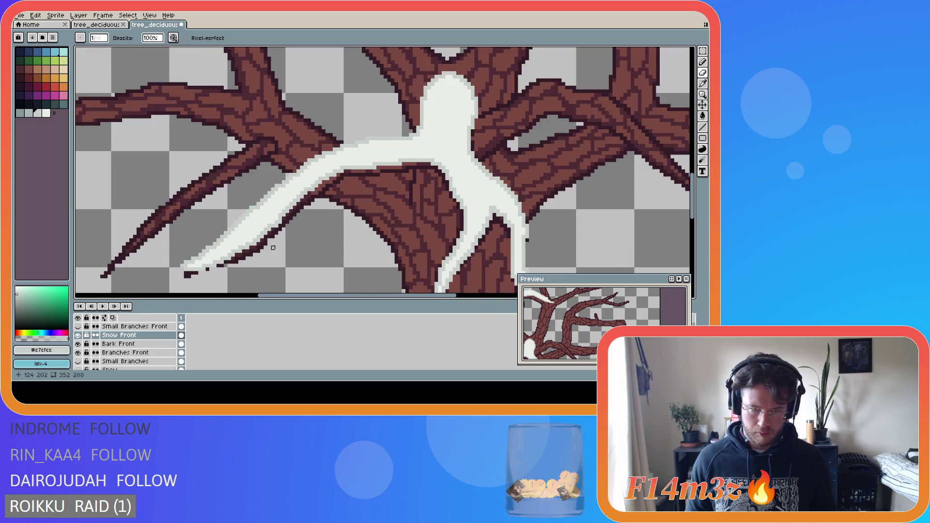
scroll(279, 237, down, 1)
scroll(279, 237, down, 1)
scroll(277, 233, up, 2)
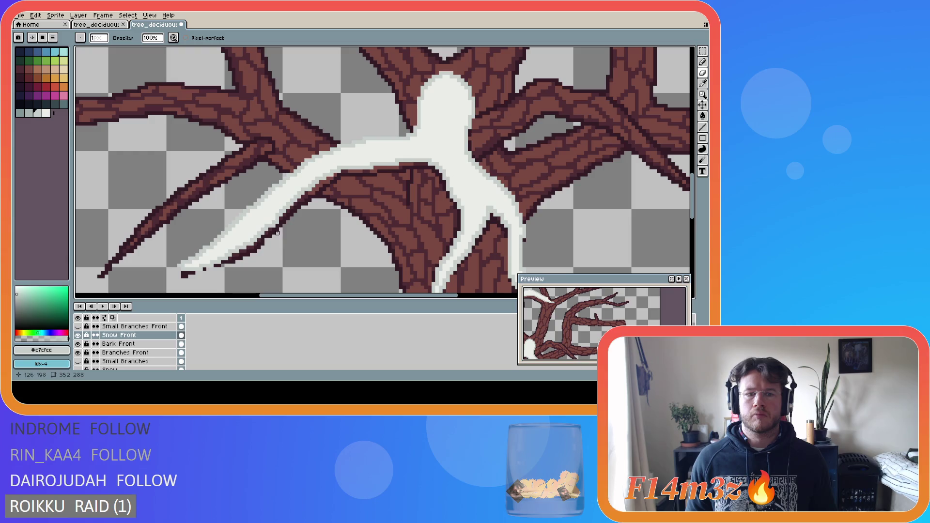
- Switch between Eraser, Pencil and Move while examining the lower snow patch tip
key(e)
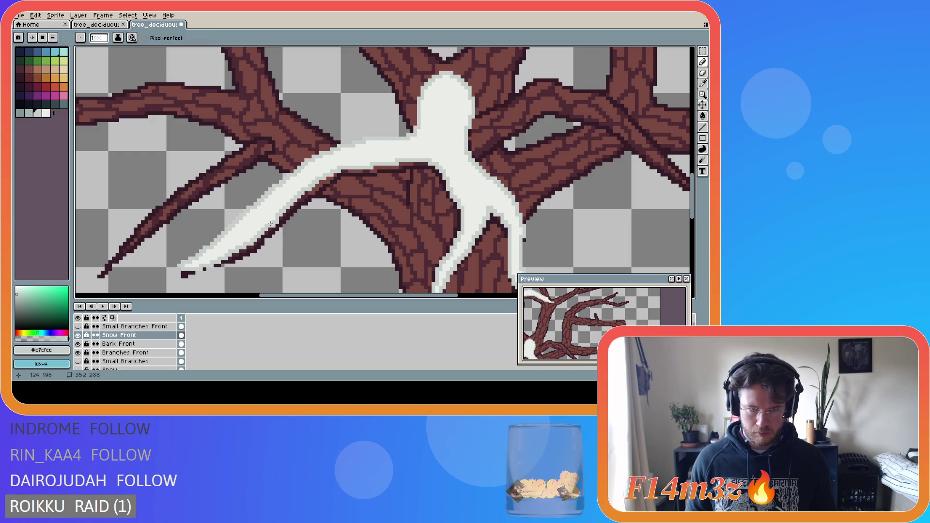
key(b)
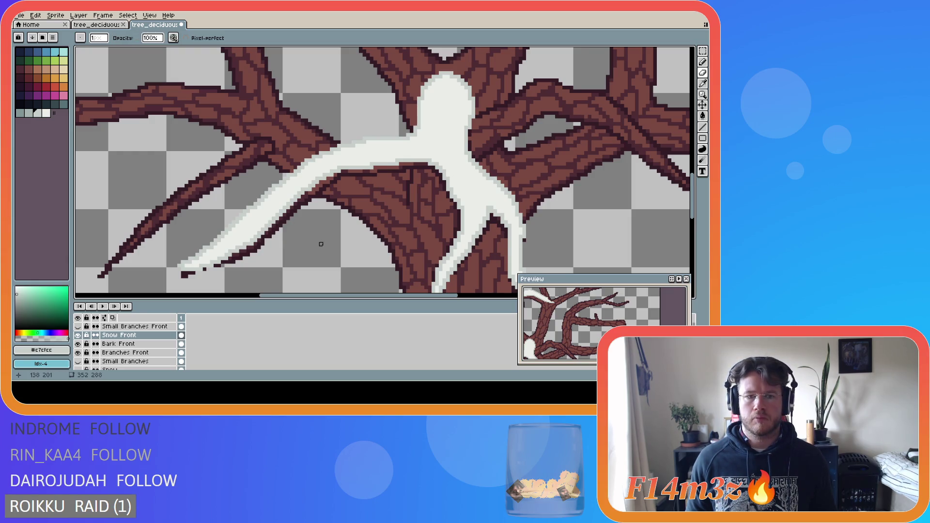
scroll(322, 246, down, 1)
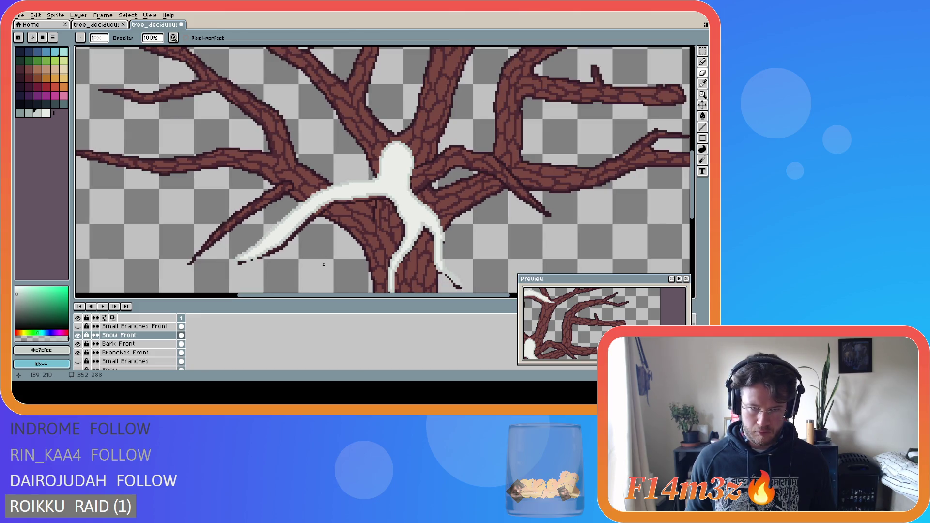
key(ctrl)
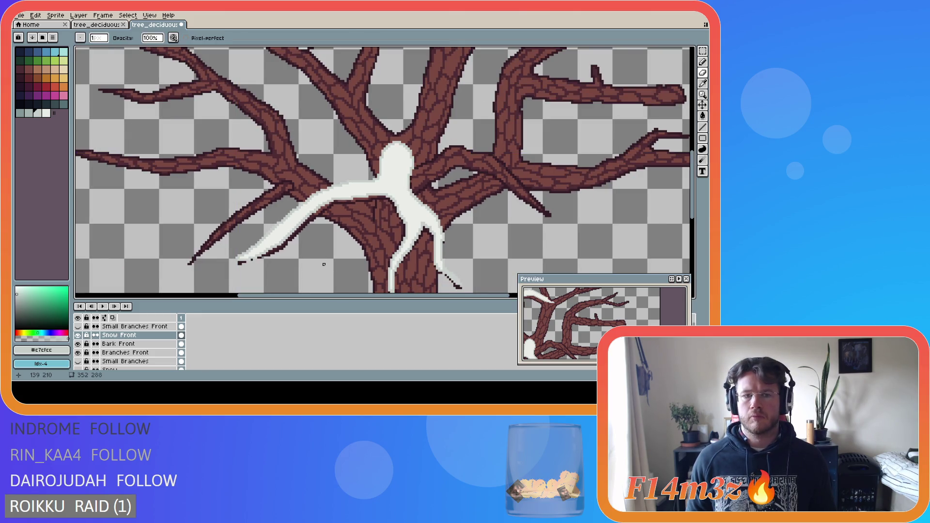
scroll(324, 264, down, 2)
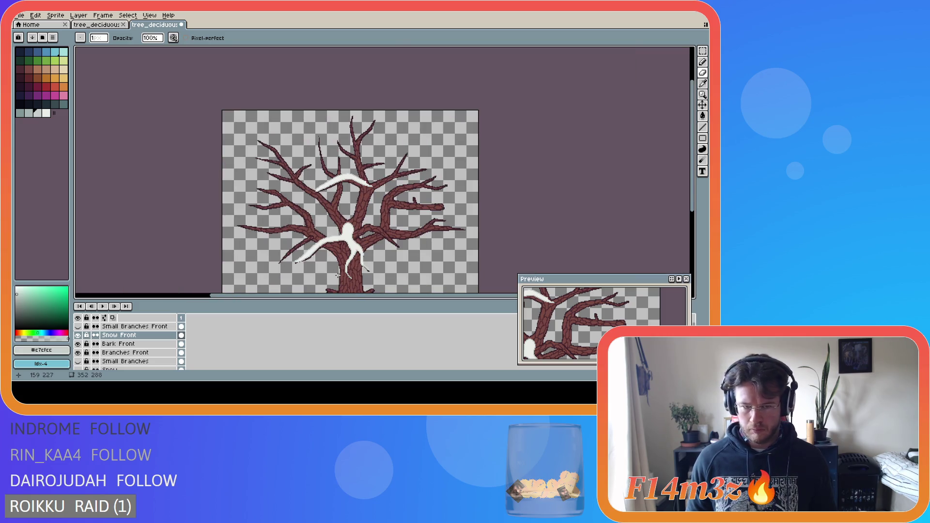
scroll(333, 273, up, 3)
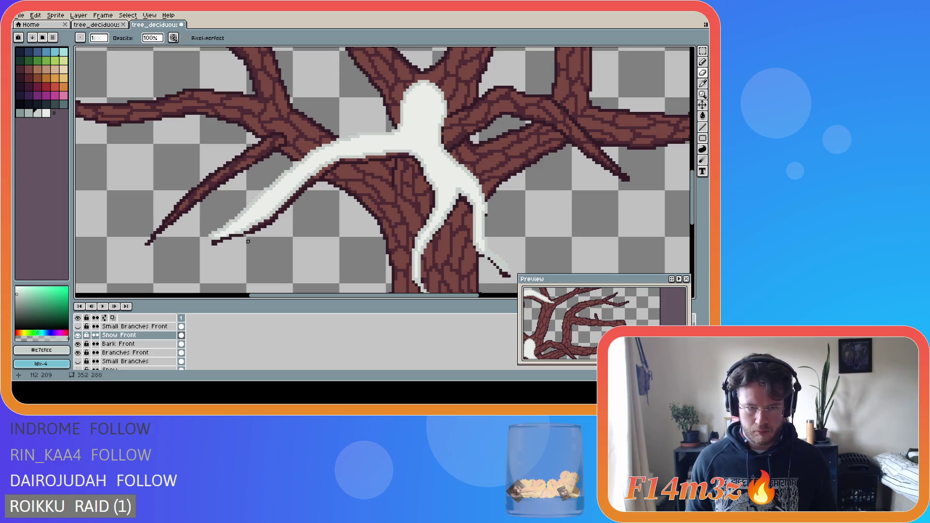
- Erase the stray pixels at the tip of the lower snowy branch
key(e)
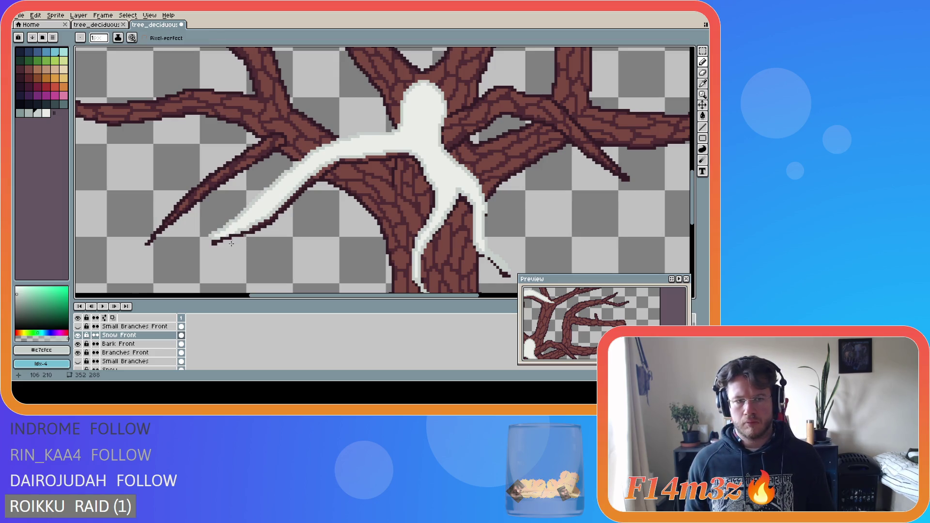
scroll(231, 243, up, 1)
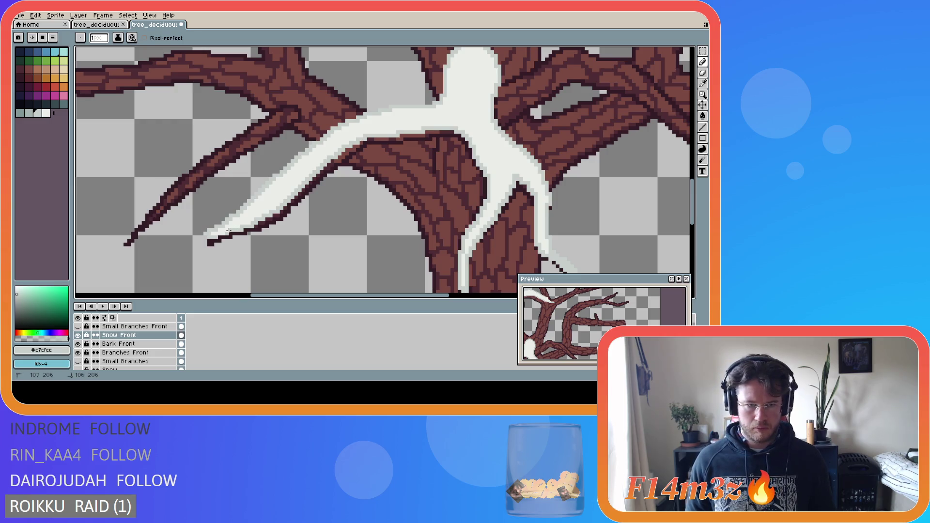
drag(229, 231, 219, 235)
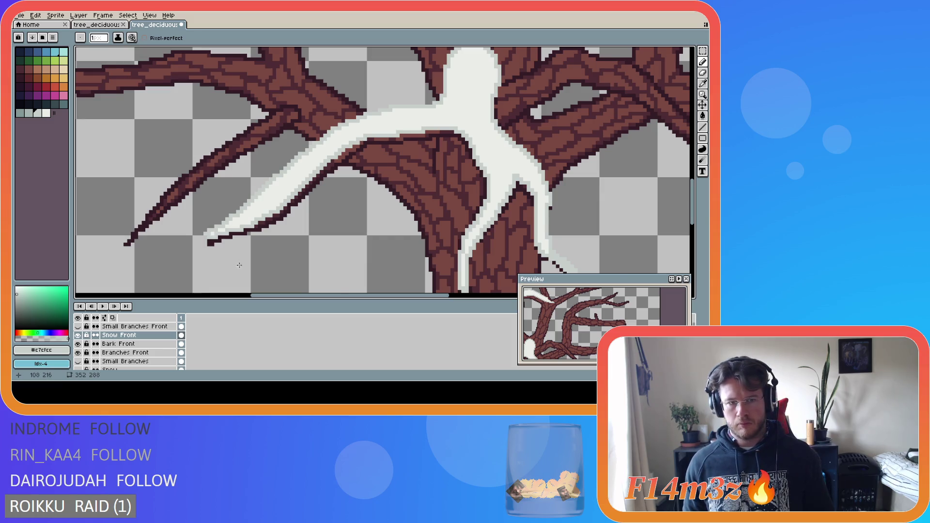
scroll(240, 265, down, 3)
- Save the file and briefly show then hide the Small Branches Front twigs
key(ctrl+s)
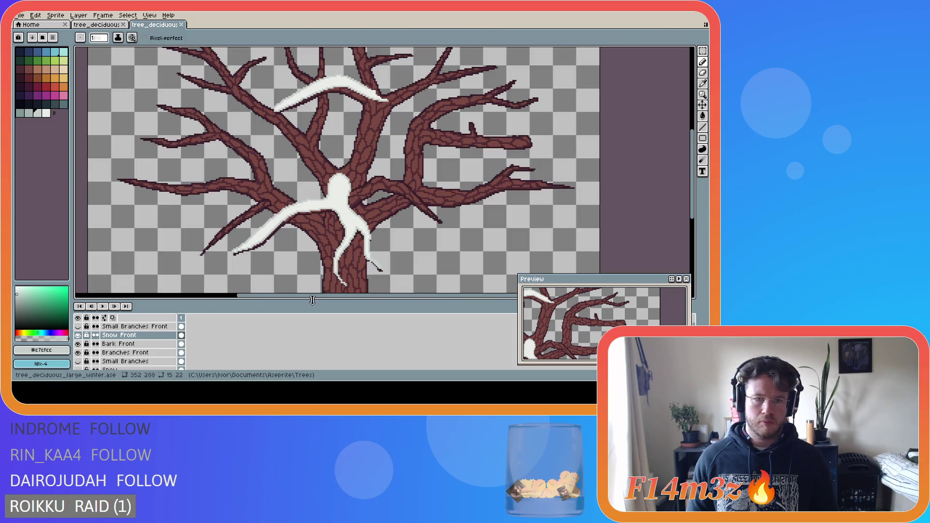
drag(349, 300, 394, 300)
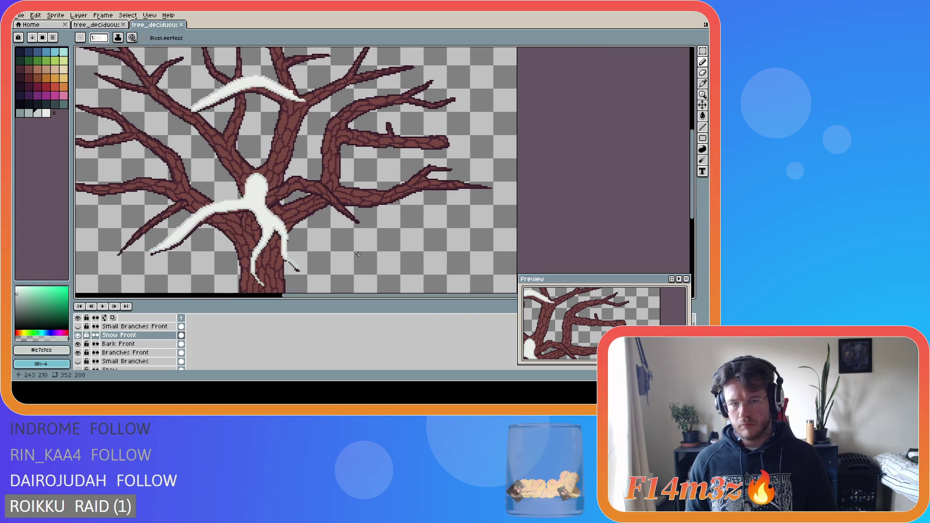
scroll(357, 254, down, 2)
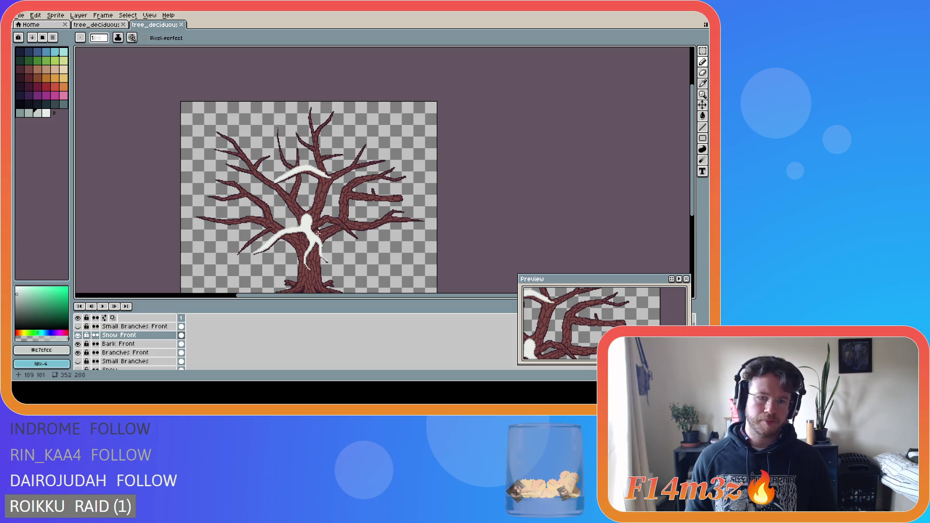
click(78, 327)
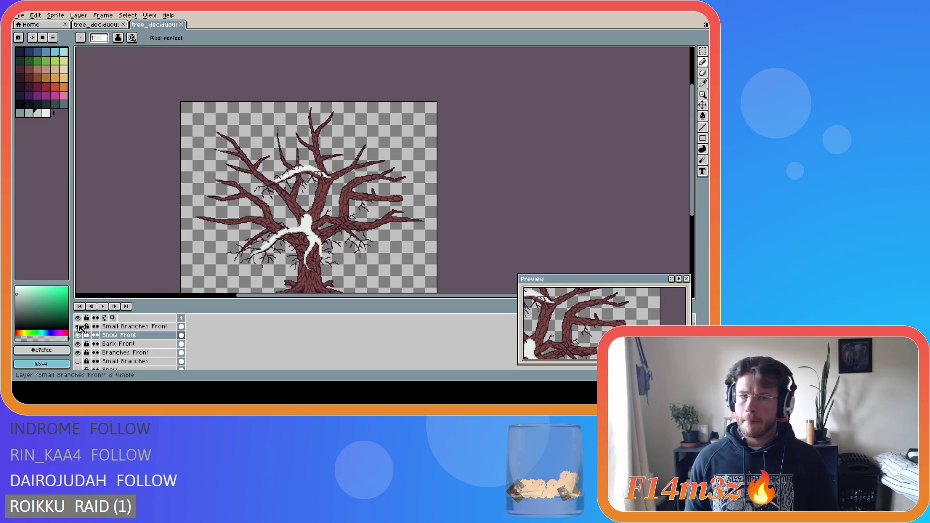
click(79, 327)
scroll(327, 204, up, 2)
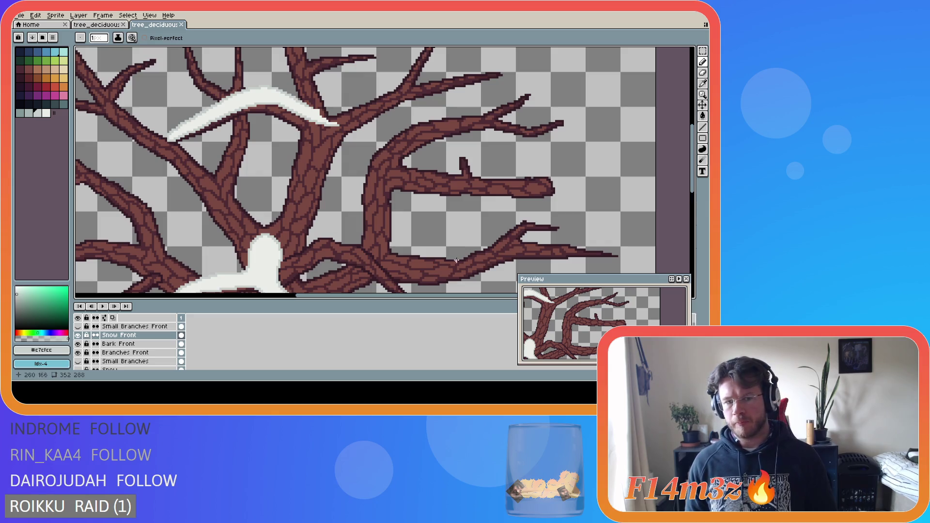
scroll(485, 184, down, 3)
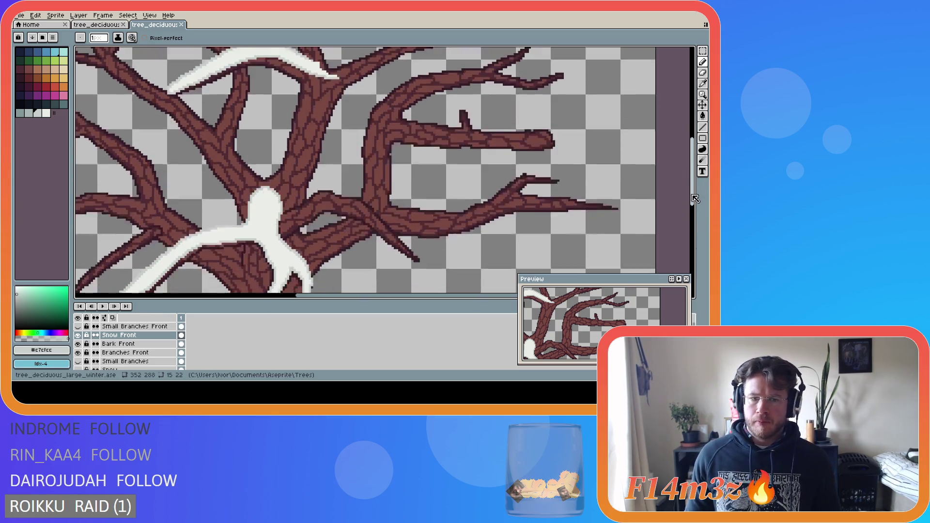
scroll(270, 198, up, 2)
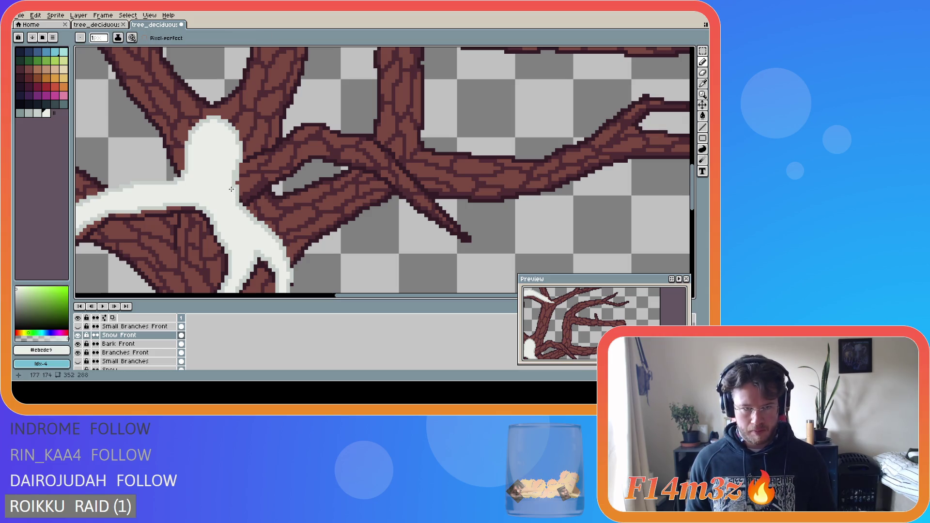
- Sample the #ebede9 snow colour and toggle Snow Front to compare, leaving it visible
alt+click(232, 177)
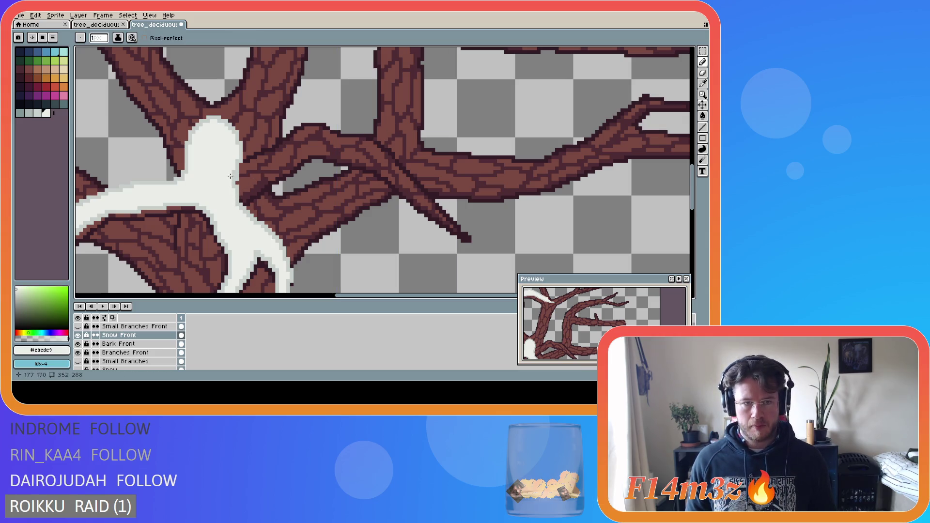
scroll(375, 219, down, 1)
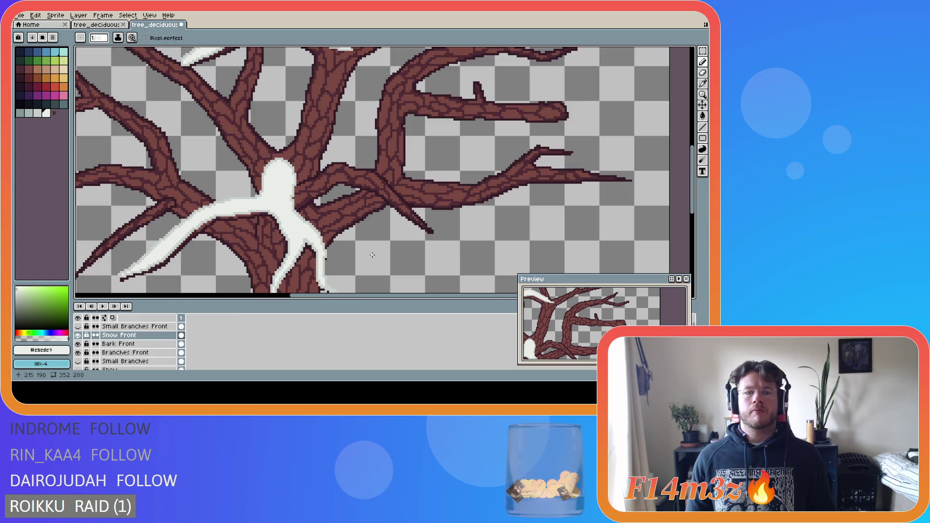
drag(697, 208, 697, 224)
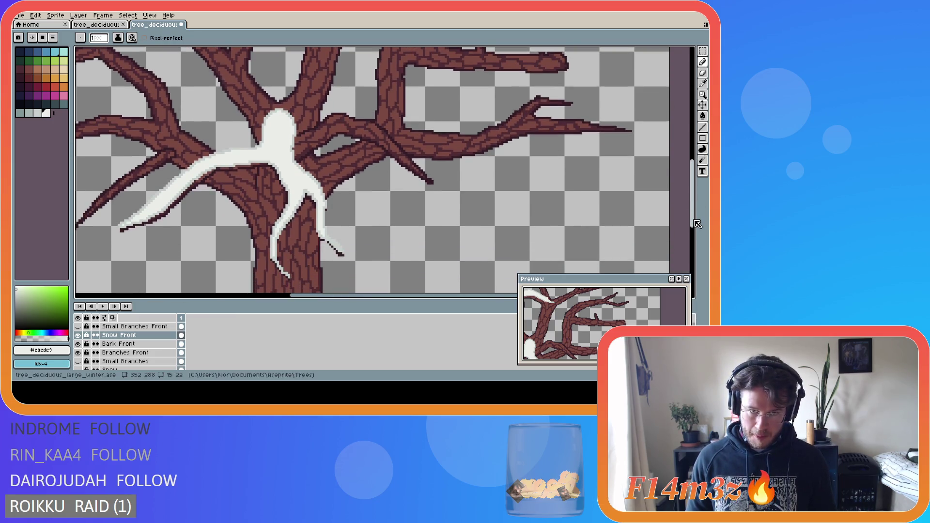
click(78, 336)
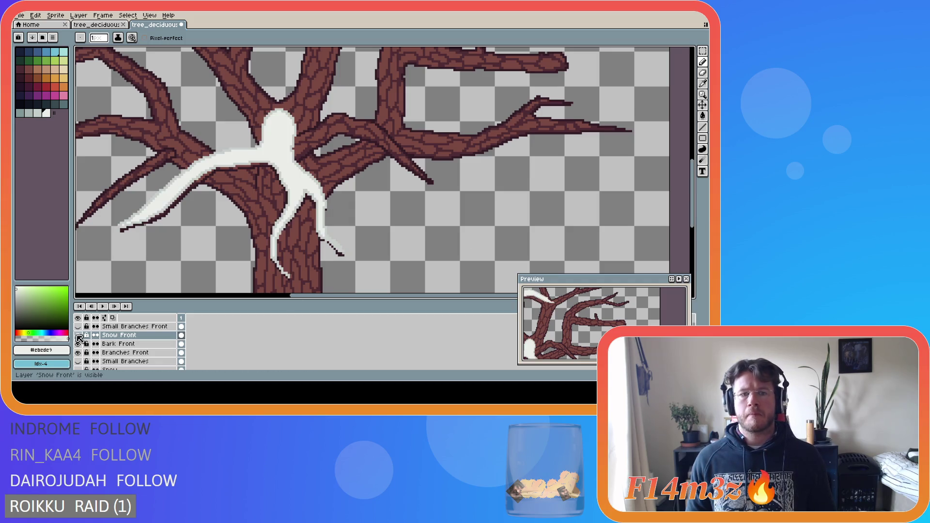
click(78, 335)
click(78, 336)
click(78, 336)
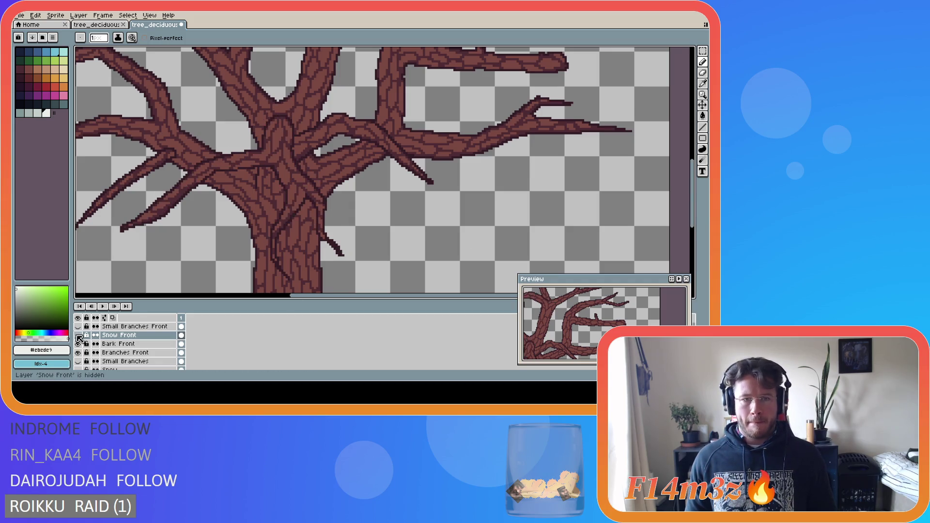
click(78, 335)
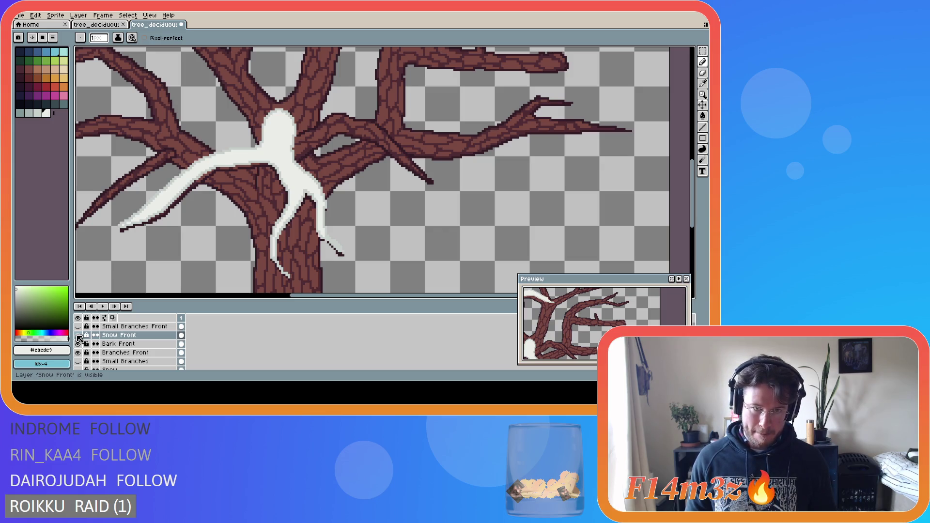
click(78, 335)
click(78, 335)
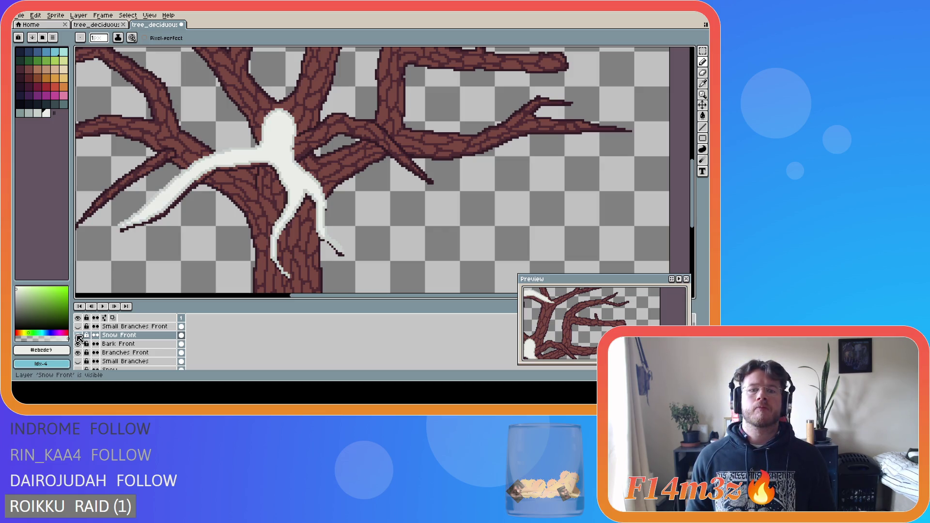
- Save tree_deciduous_large_winter.ase, confirming with Enter
key(ctrl+s)
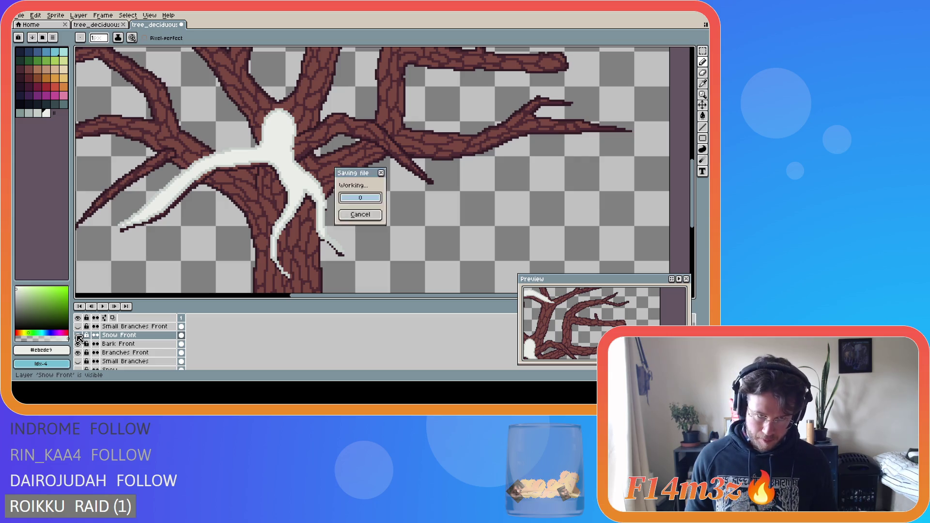
key(Return)
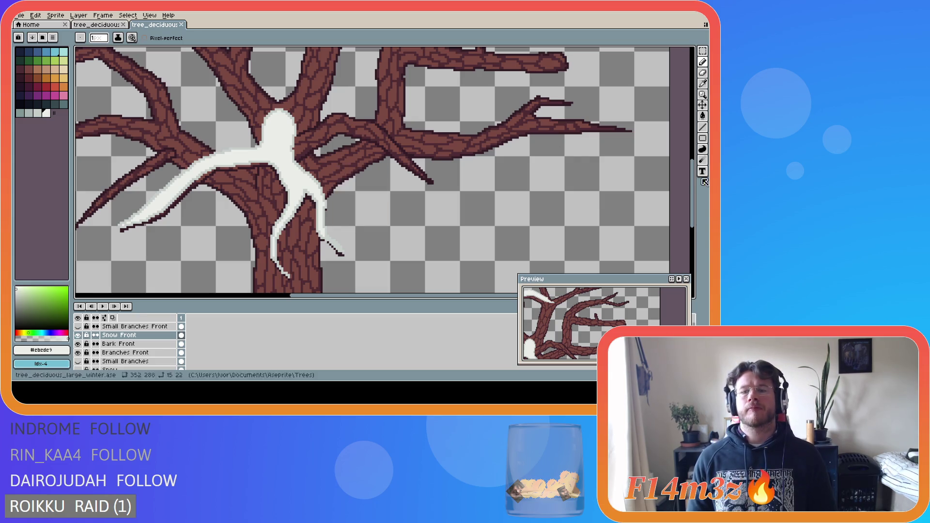
scroll(339, 170, up, 3)
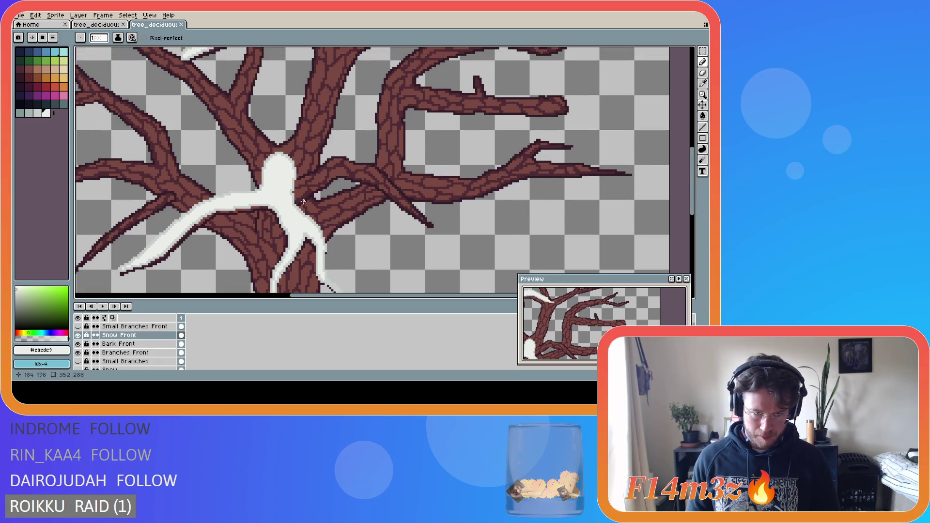
- Outline snow along the right branch in #c7cfcc and bucket-fill it with #ebede9
alt+click(299, 176)
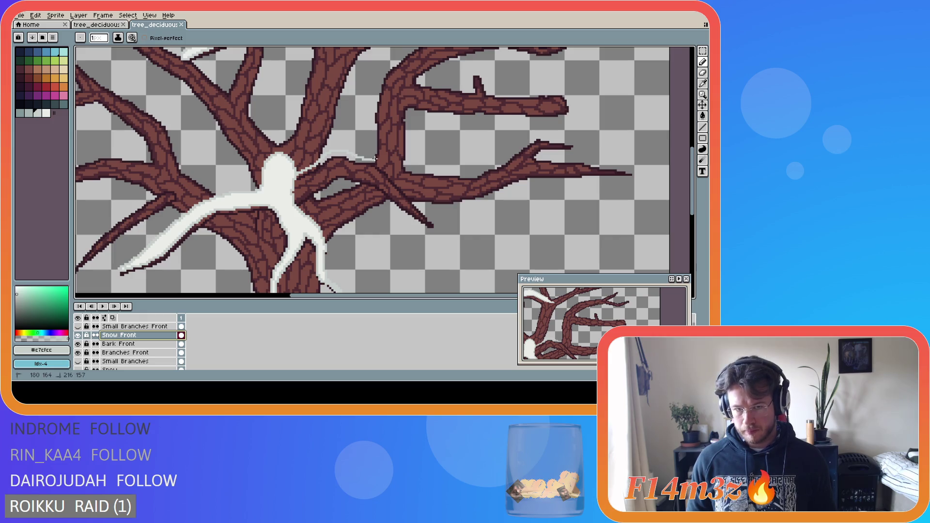
drag(386, 165, 433, 225)
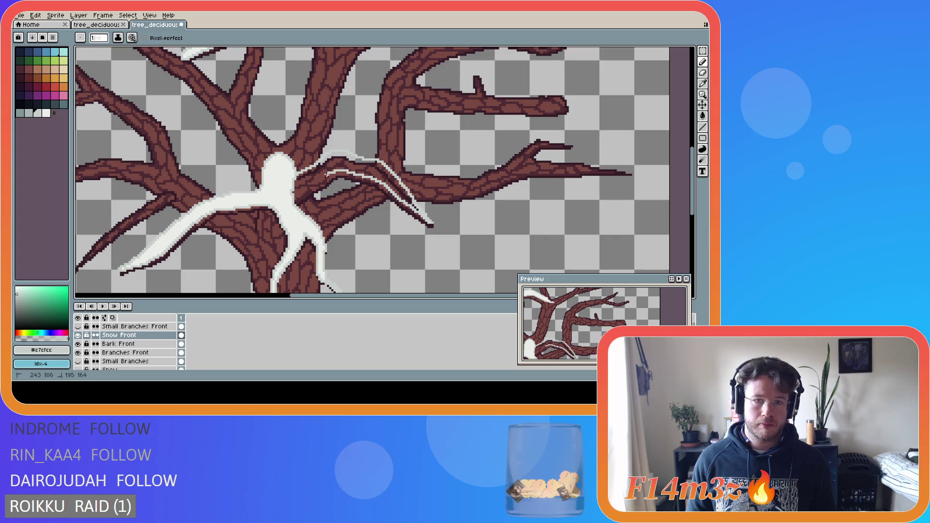
shift+click(296, 193)
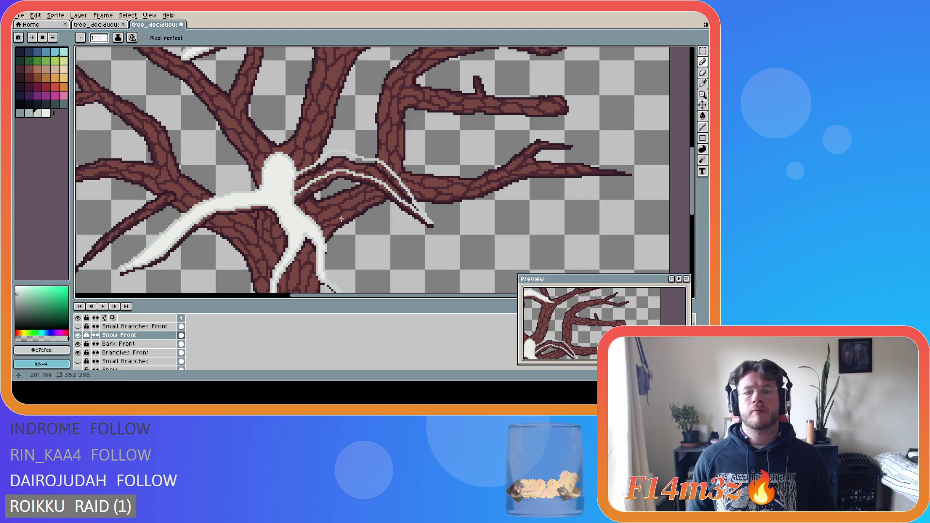
alt+click(294, 193)
key(g)
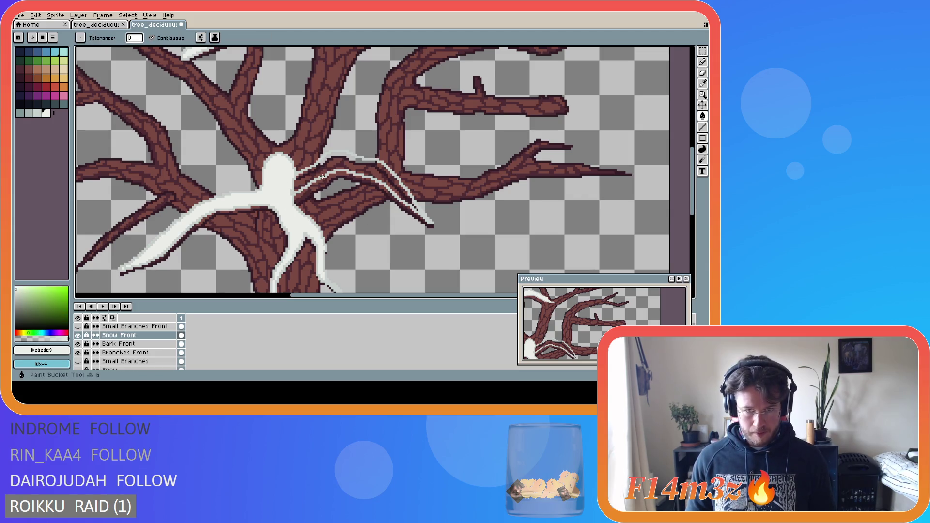
click(323, 176)
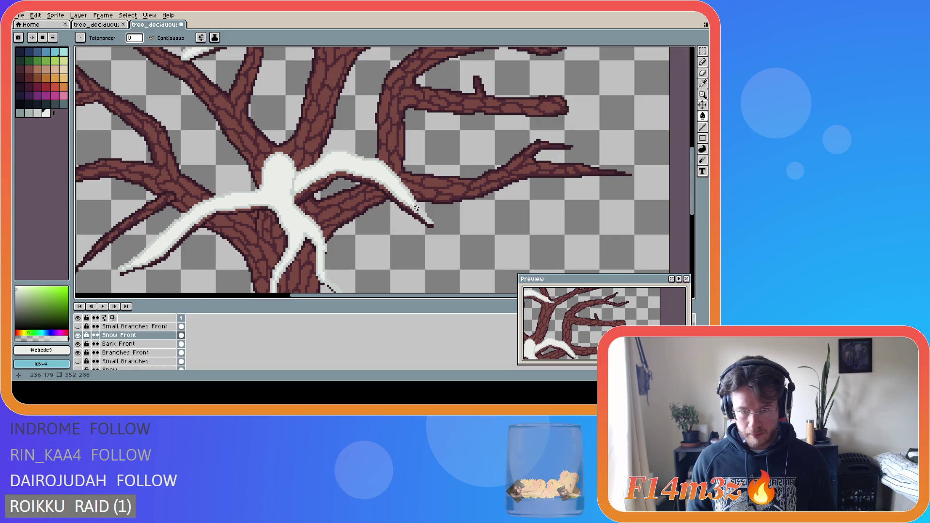
scroll(419, 210, down, 3)
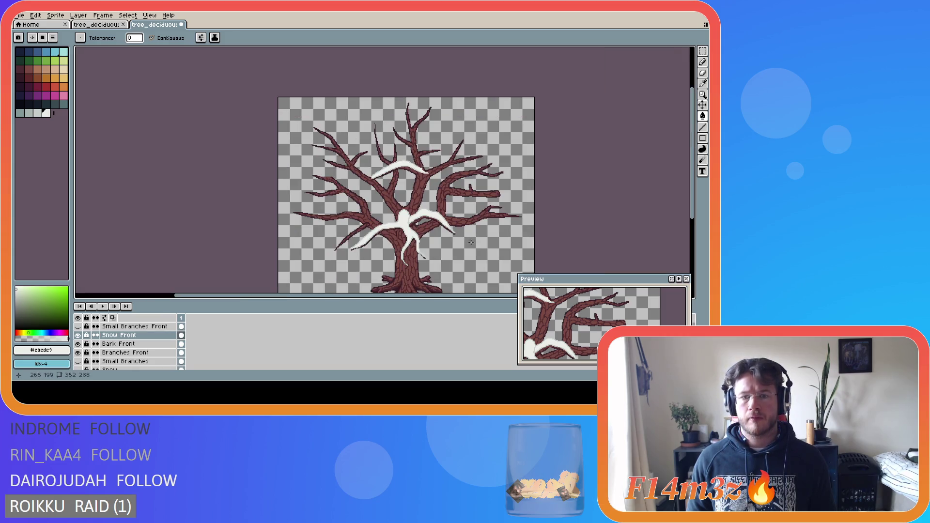
- Show the Small Branches Front twigs, comparing them hidden and shown, then pick the Eraser
drag(450, 298, 490, 301)
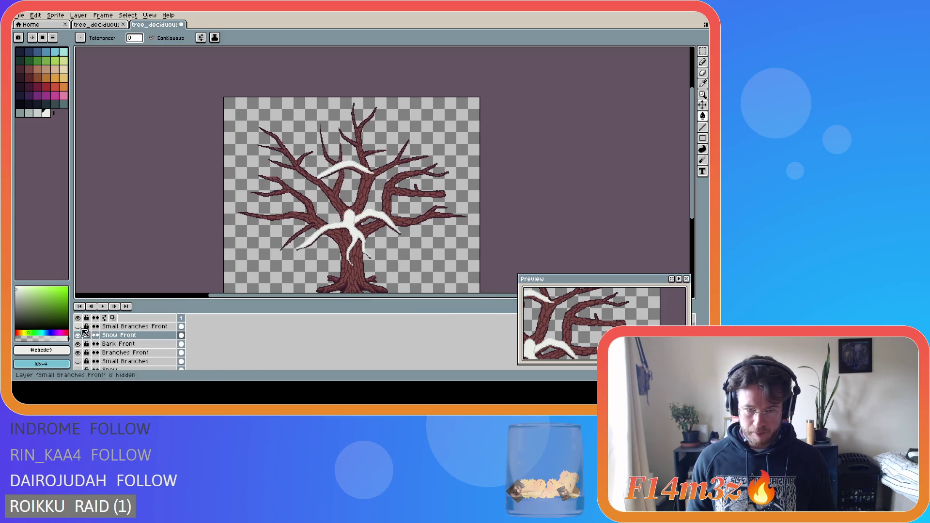
click(79, 327)
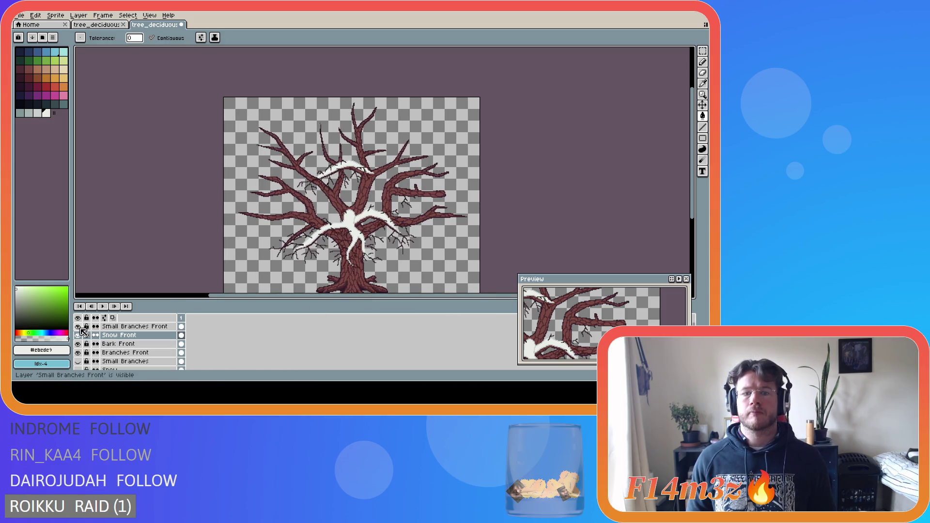
click(77, 326)
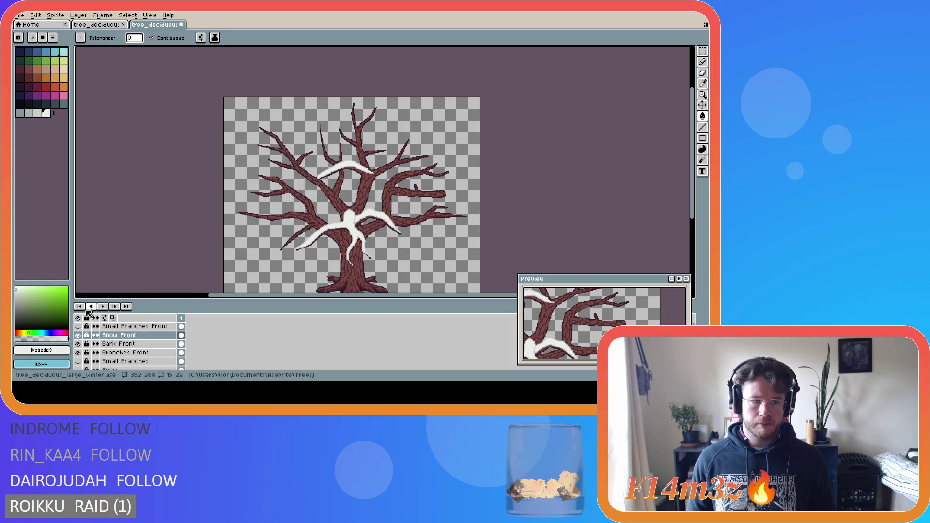
click(77, 326)
scroll(397, 238, up, 5)
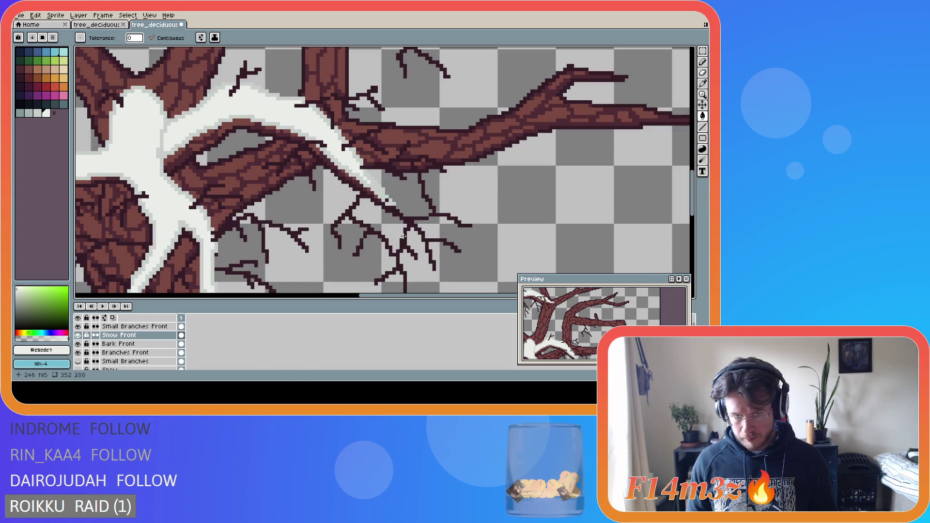
key(e)
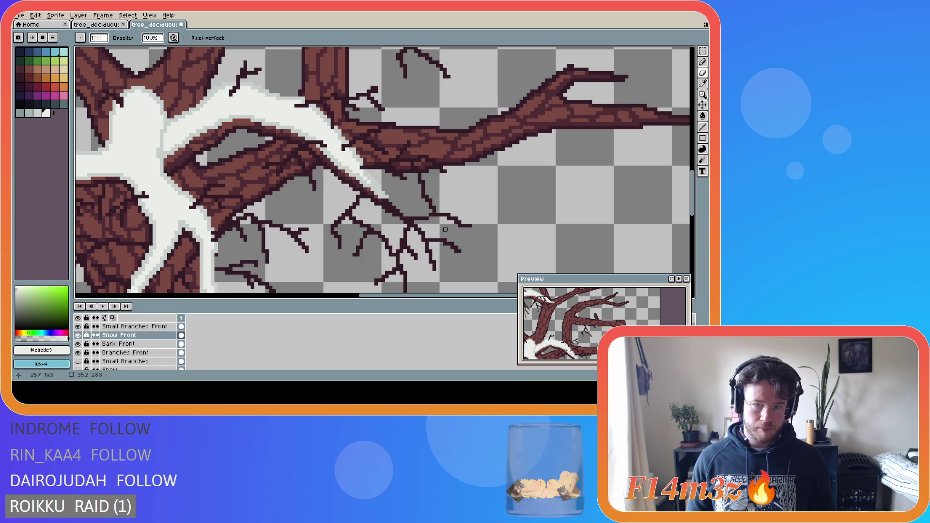
scroll(231, 249, down, 3)
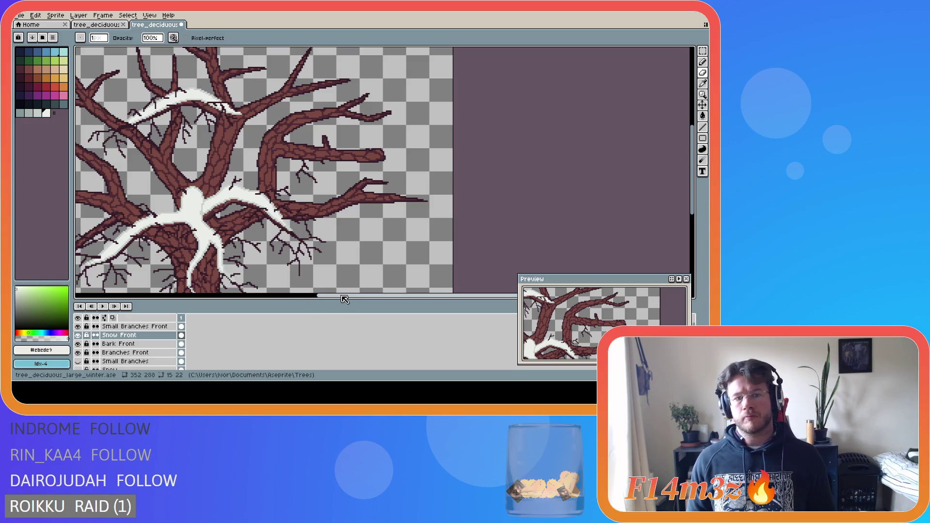
drag(348, 300, 273, 300)
- Return to the Pencil and save the winter tree file
key(v)
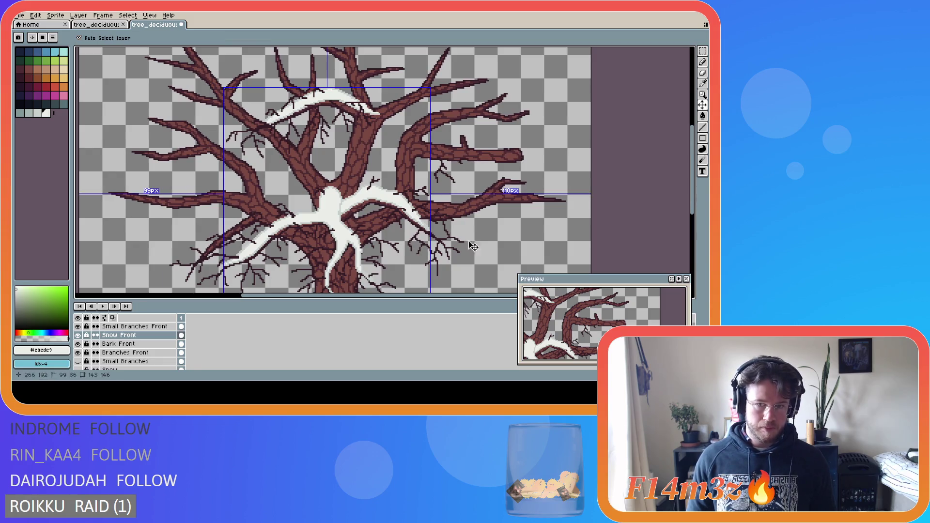
key(b)
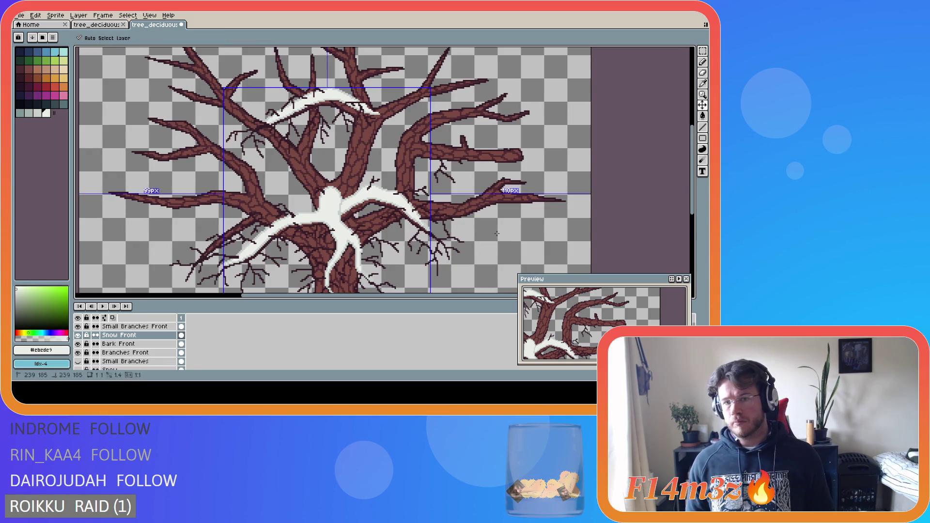
key(ctrl+s)
scroll(387, 261, down, 1)
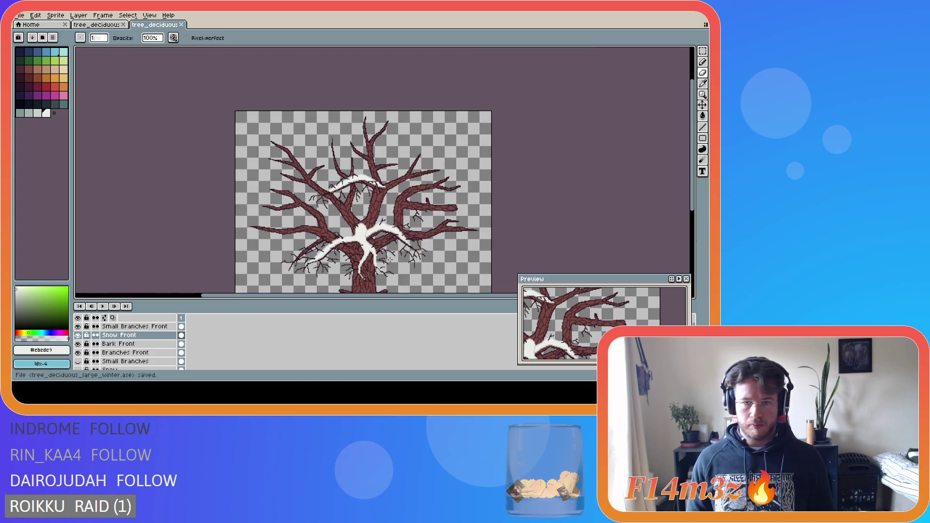
drag(692, 199, 693, 226)
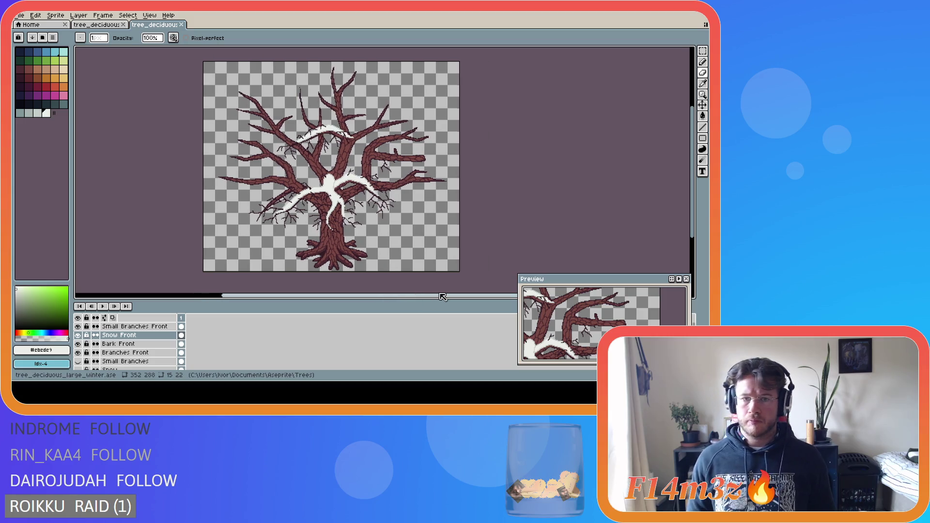
- Show the Small Branches and Snow layers, then save again
scroll(422, 296, right, 2)
click(78, 362)
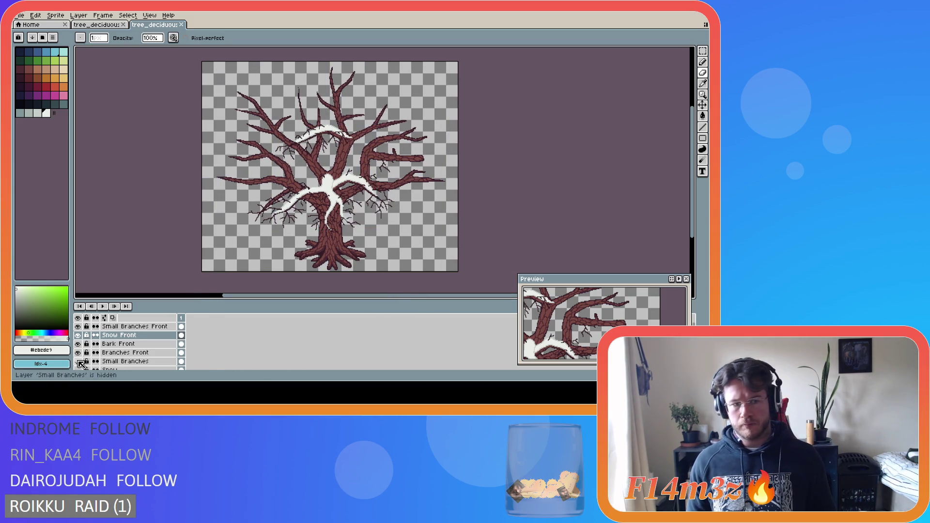
click(77, 370)
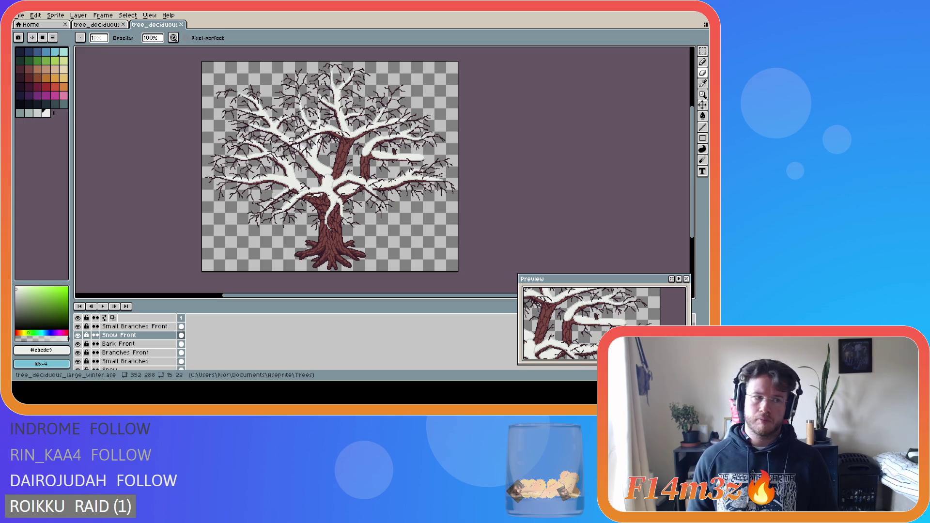
key(ctrl+s)
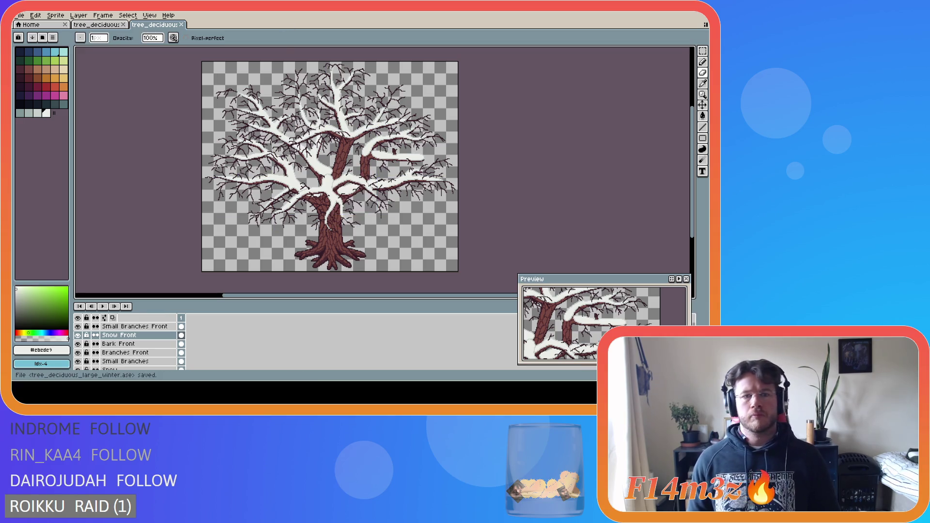
scroll(321, 177, up, 4)
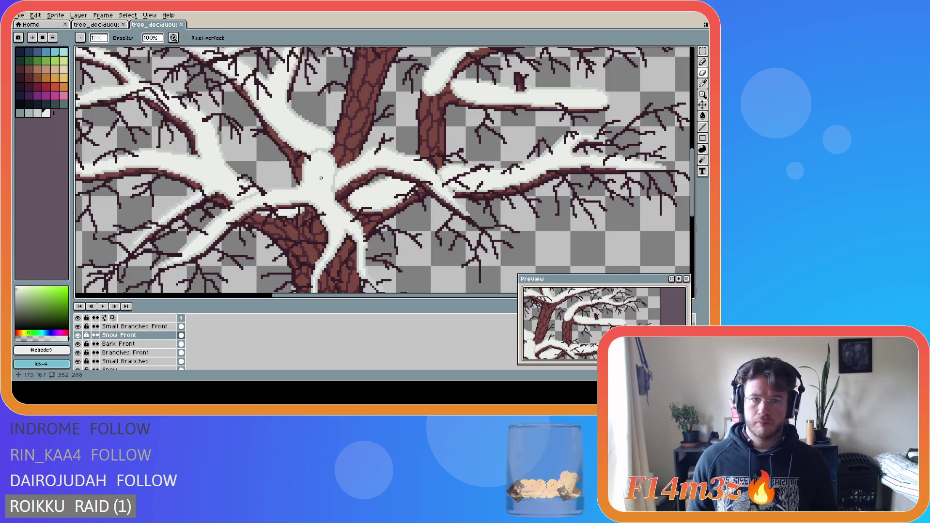
- Hide Small Branches Front, Snow Front, Bark Front, Branches Front and Small Branches, then select Snow
scroll(321, 178, up, 4)
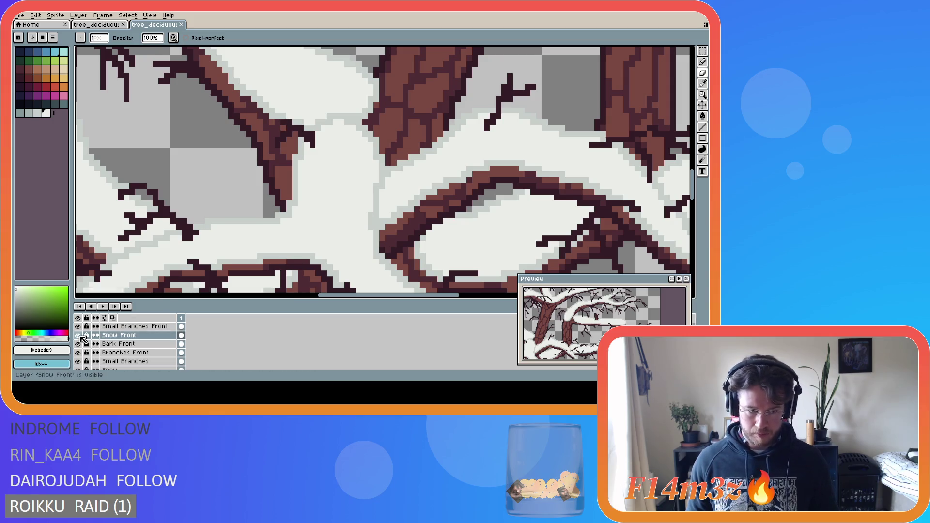
click(78, 327)
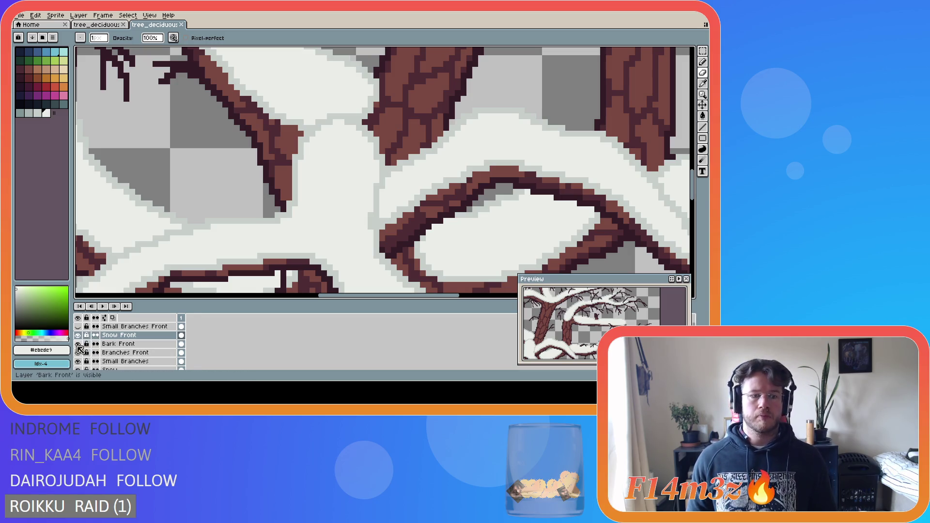
click(78, 335)
click(78, 344)
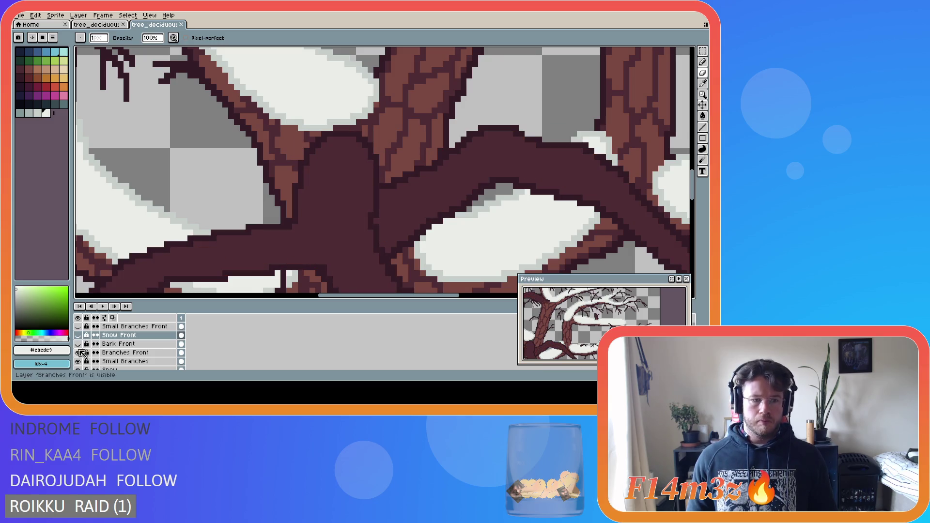
click(77, 352)
scroll(116, 358, down, 1)
click(78, 352)
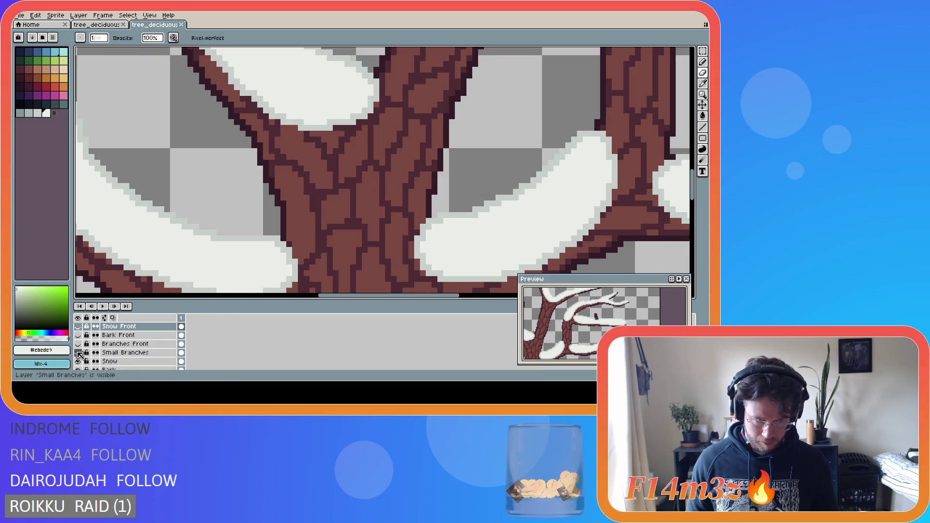
click(110, 361)
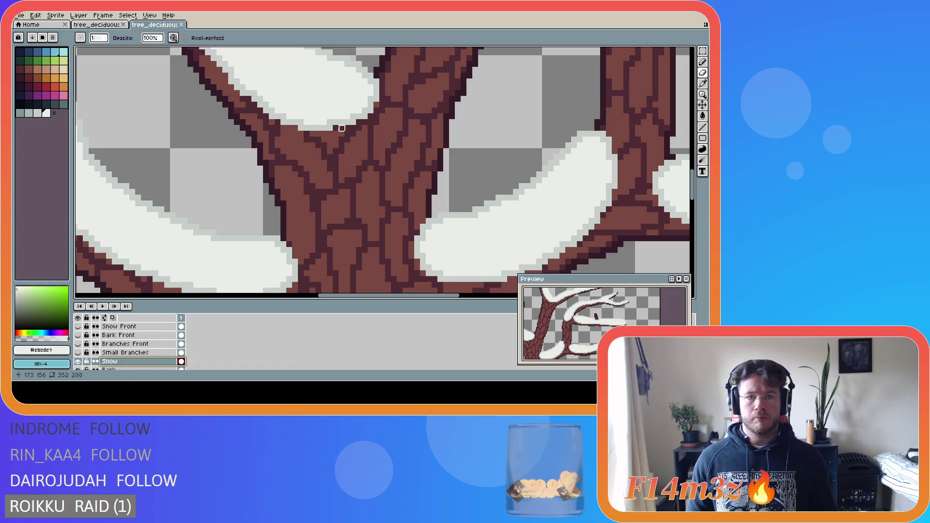
- Draw a straight #c7cfcc grey shading line along the snow edge
scroll(295, 122, down, 2)
key(i)
alt+click(304, 120)
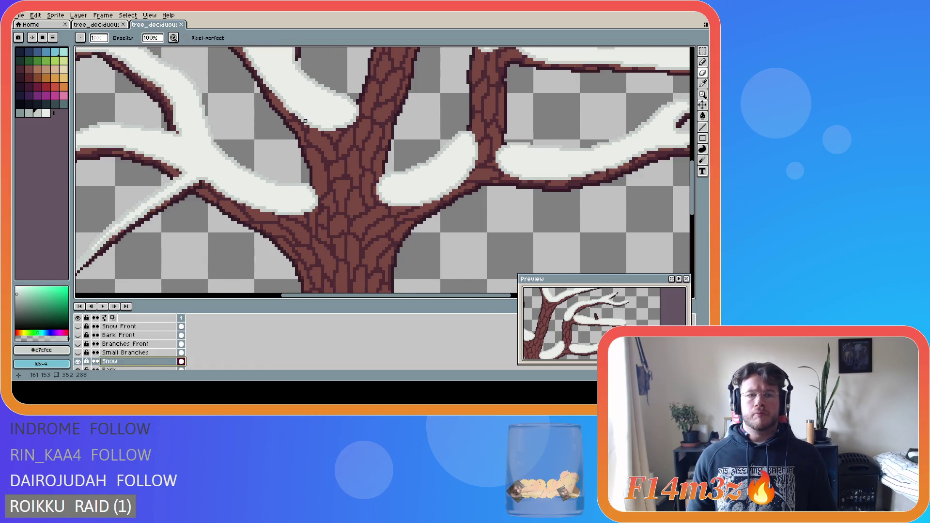
key(shift)
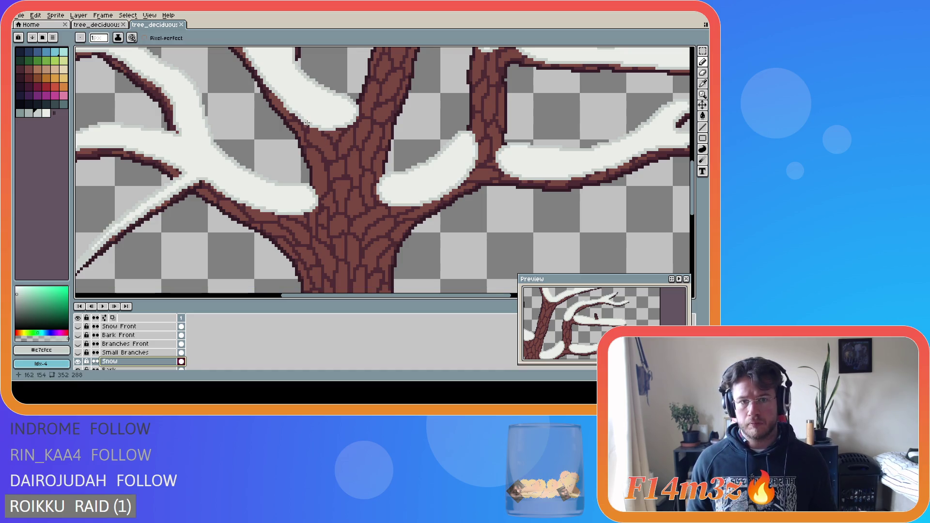
key(shift)
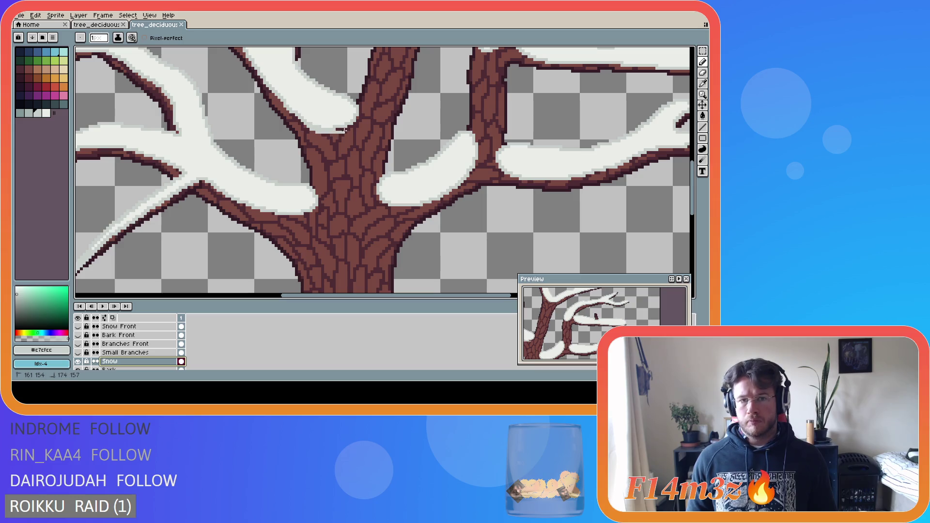
key(shift)
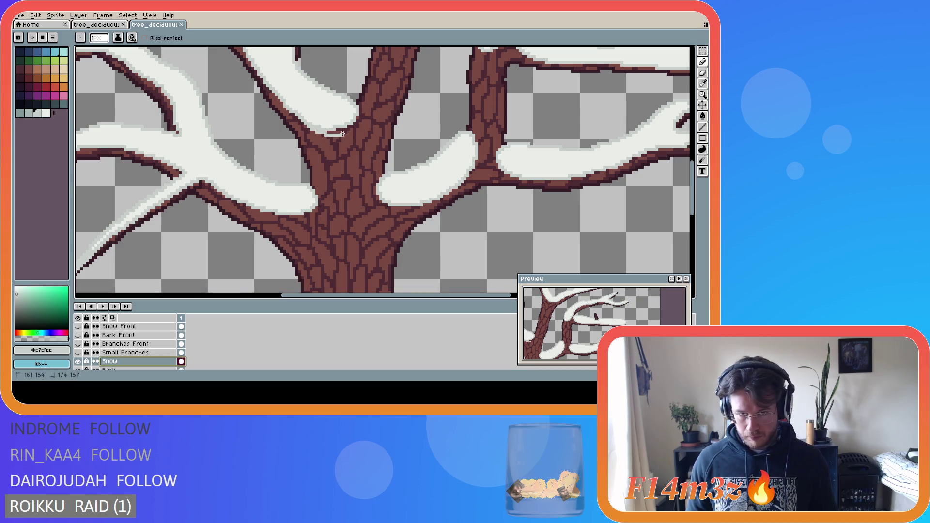
shift+click(352, 123)
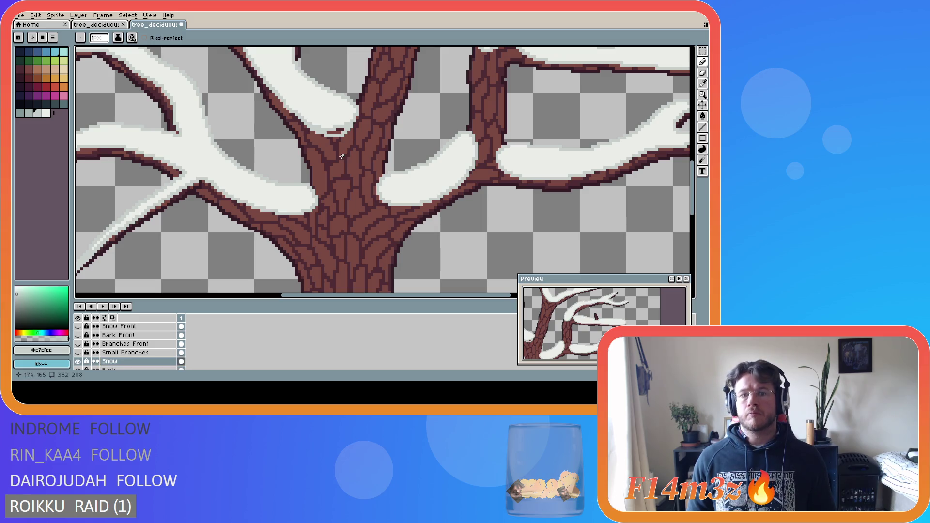
- Paint #ebede9 snow along the trunk edge, then unhide the front branch, bark and snow layers
alt+click(330, 125)
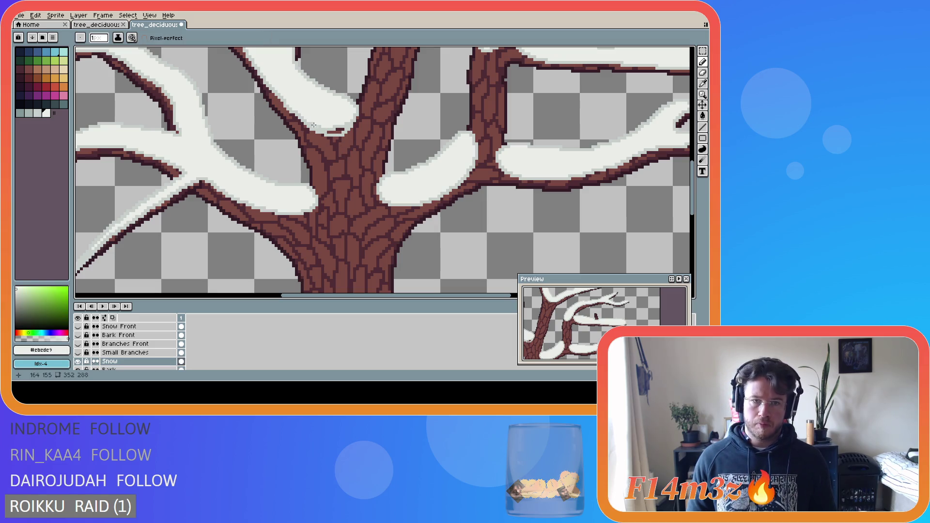
click(315, 126)
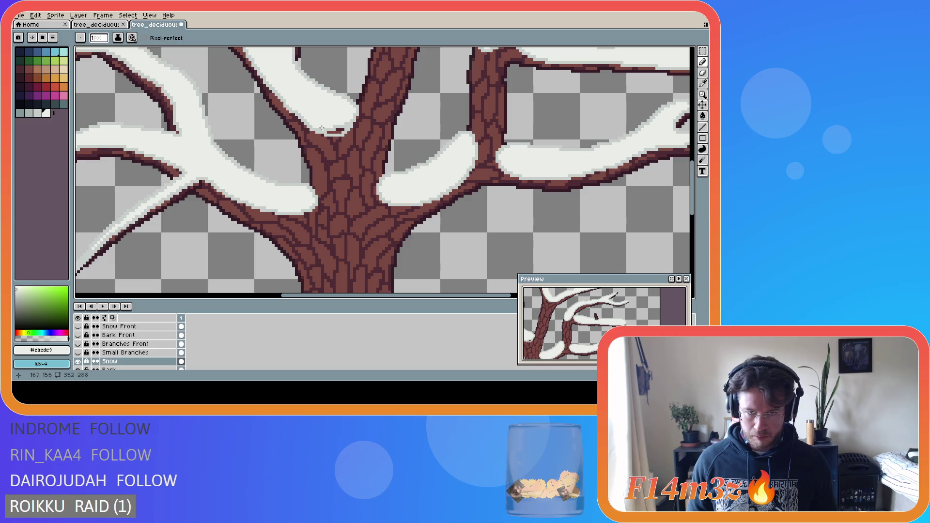
drag(328, 129, 342, 128)
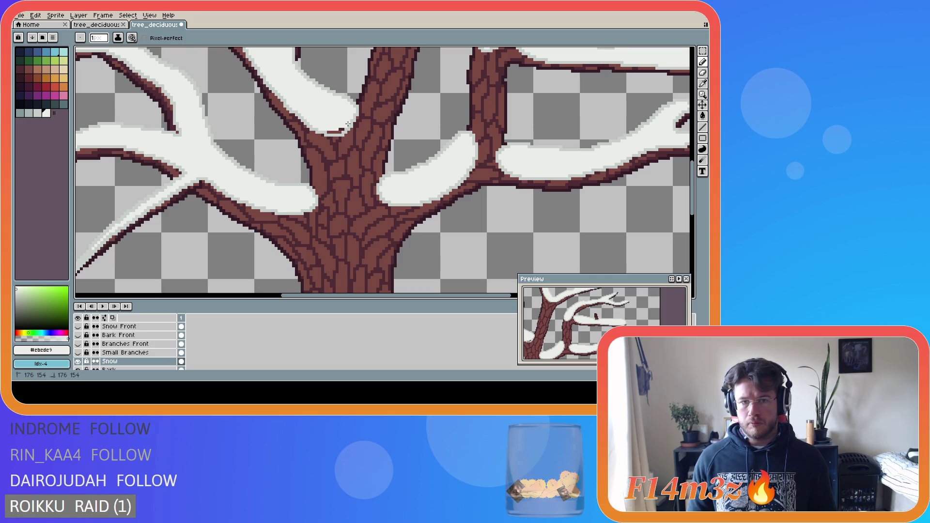
click(329, 131)
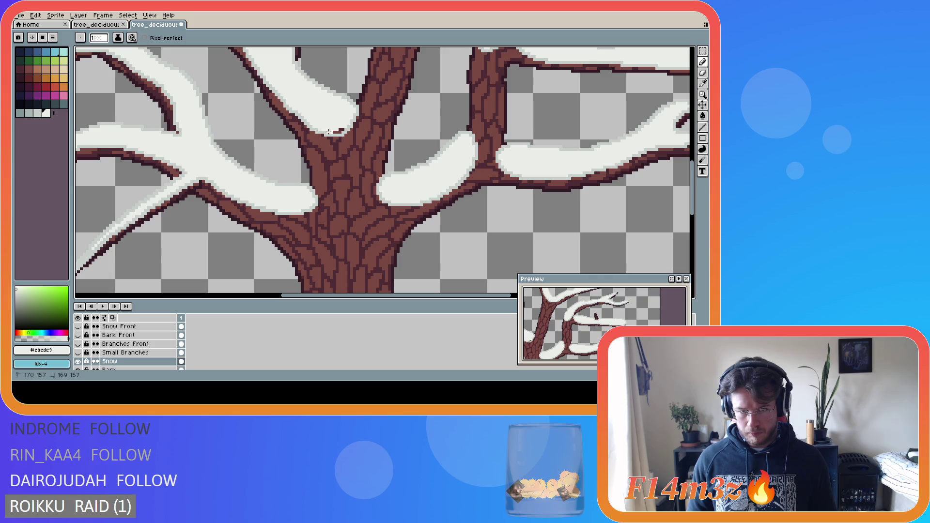
drag(329, 131, 342, 132)
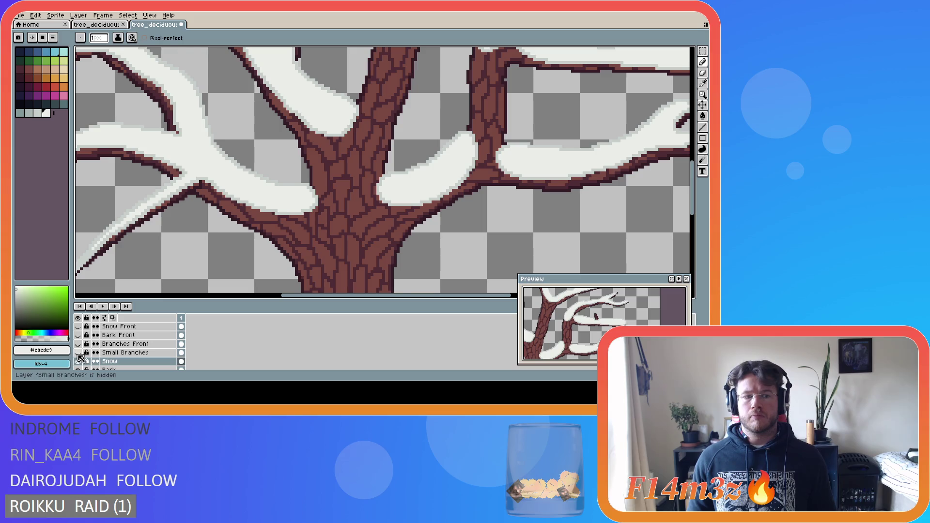
drag(78, 352, 80, 328)
scroll(82, 329, up, 1)
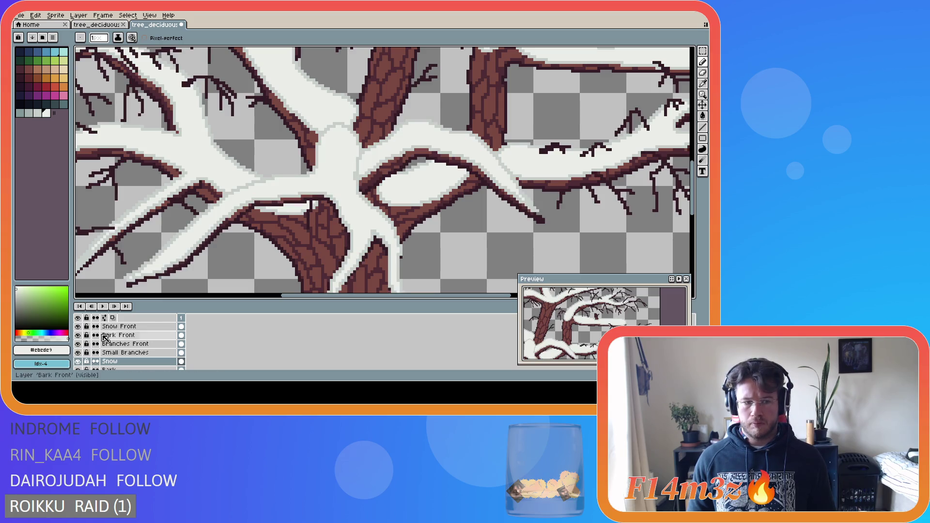
- Show the Small Branches Front layer and undo the last pencil stroke
click(78, 326)
scroll(266, 239, down, 2)
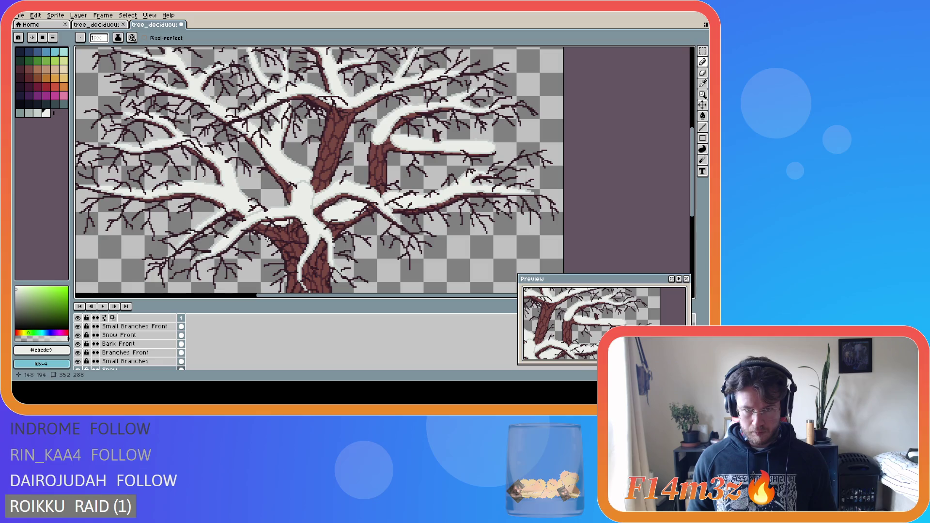
scroll(314, 263, down, 2)
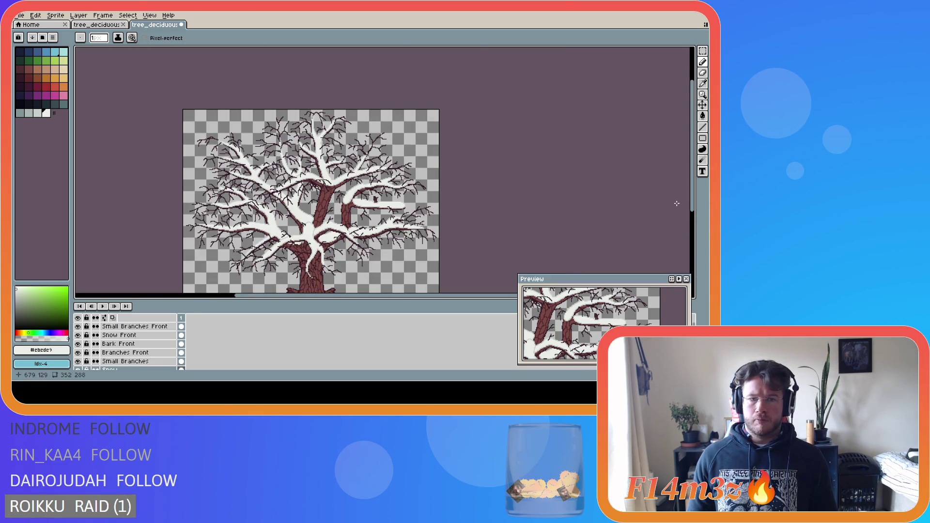
scroll(308, 220, up, 5)
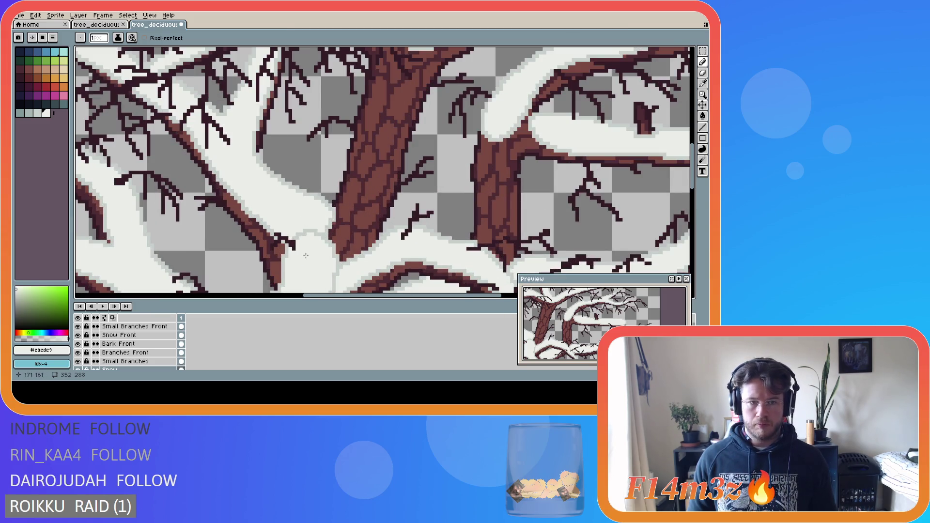
scroll(293, 238, down, 5)
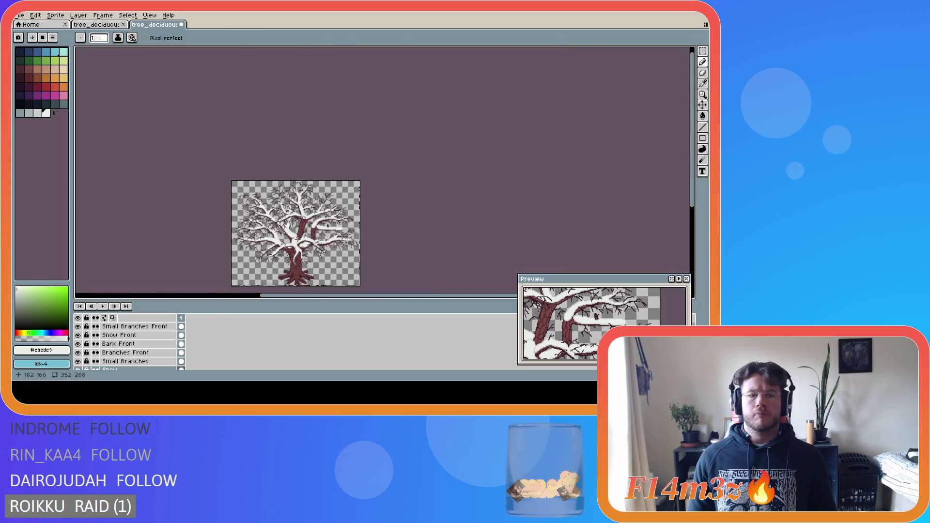
scroll(283, 255, up, 1)
scroll(303, 233, up, 1)
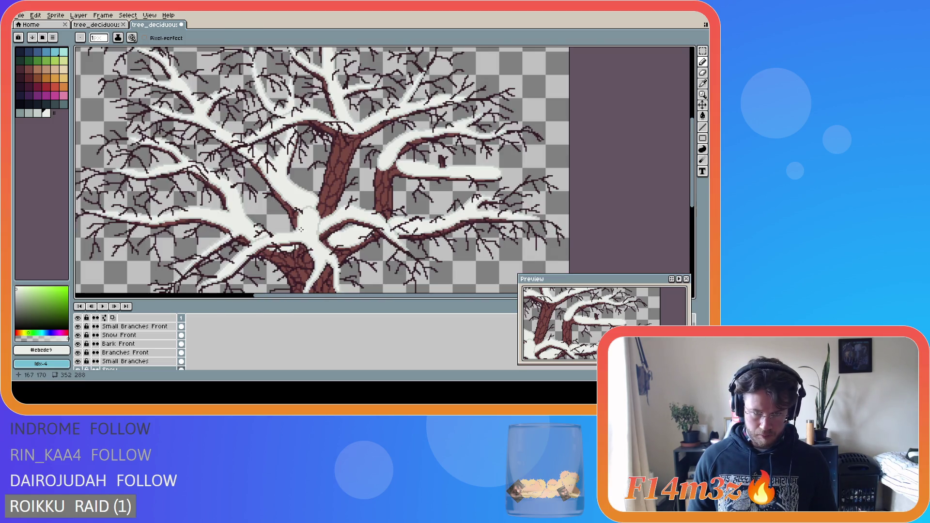
key(ctrl+z)
key(ctrl+z)
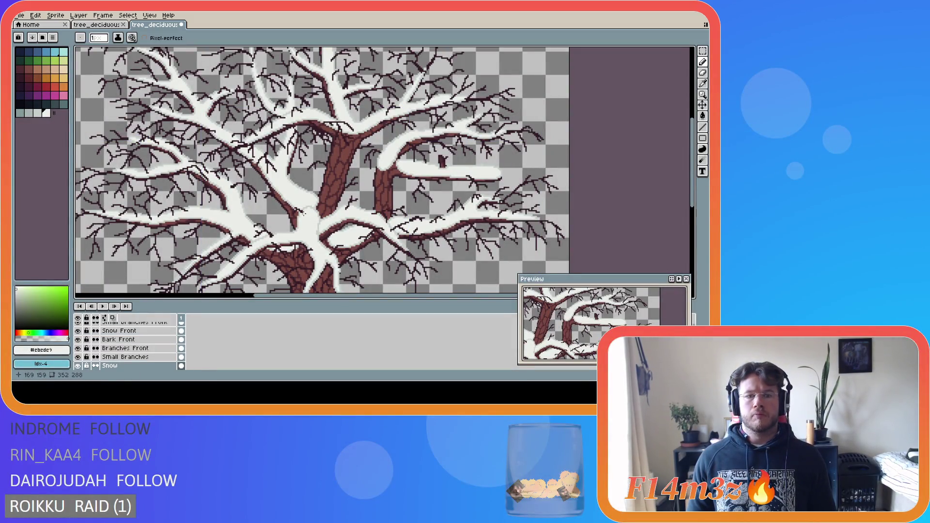
scroll(329, 217, up, 3)
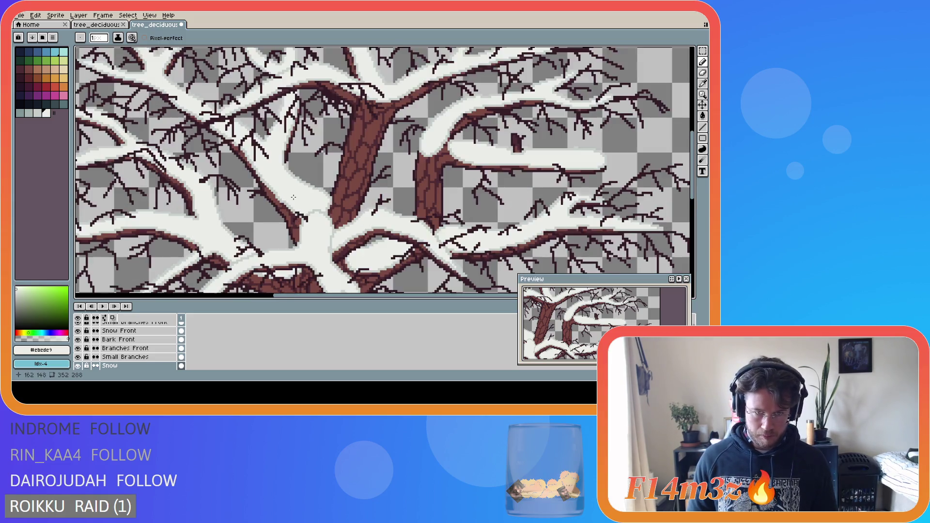
scroll(280, 201, up, 1)
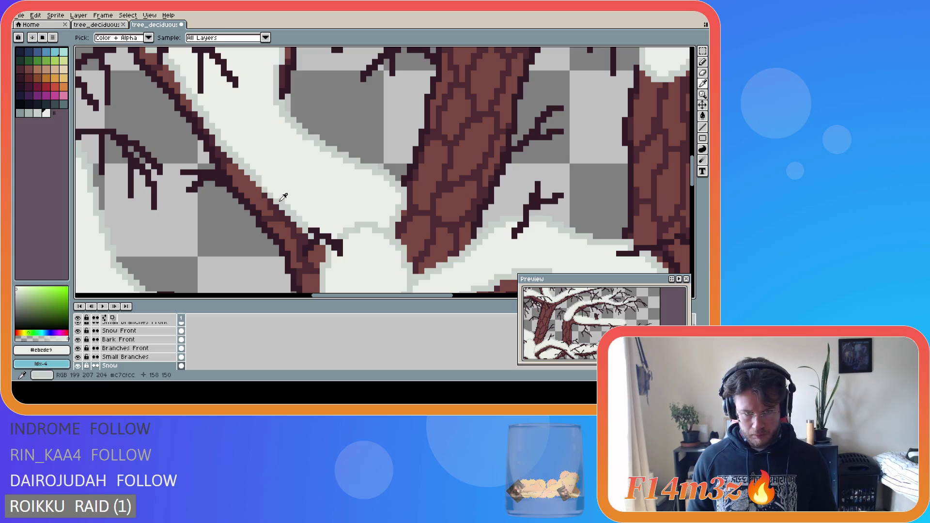
- Sample the light grey #c7cfcc from the canvas and save the winter tree file
alt+click(265, 184)
scroll(265, 183, down, 5)
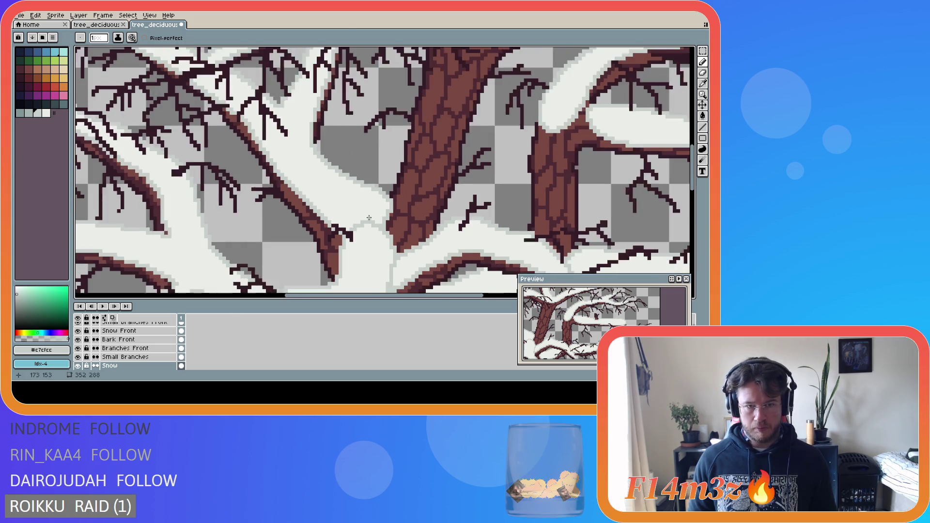
key(ctrl+s)
scroll(448, 268, down, 1)
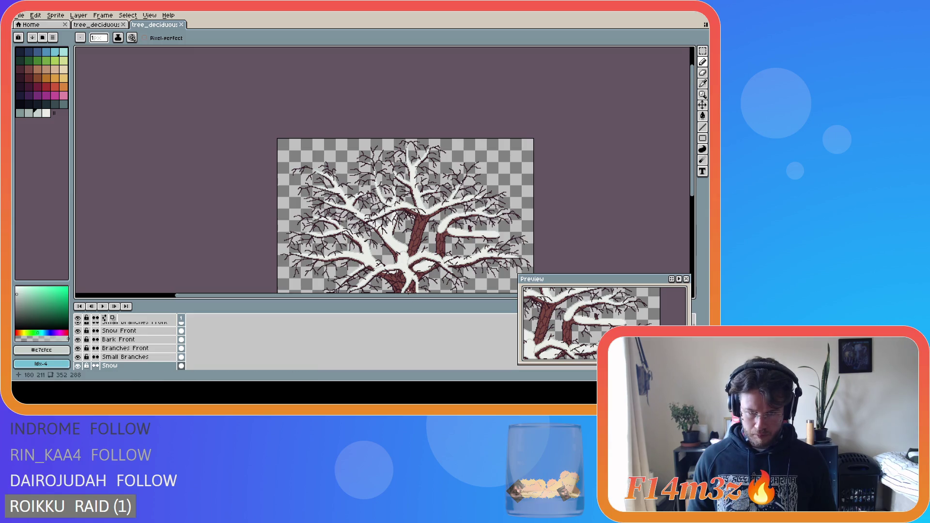
drag(409, 296, 456, 297)
drag(689, 185, 690, 222)
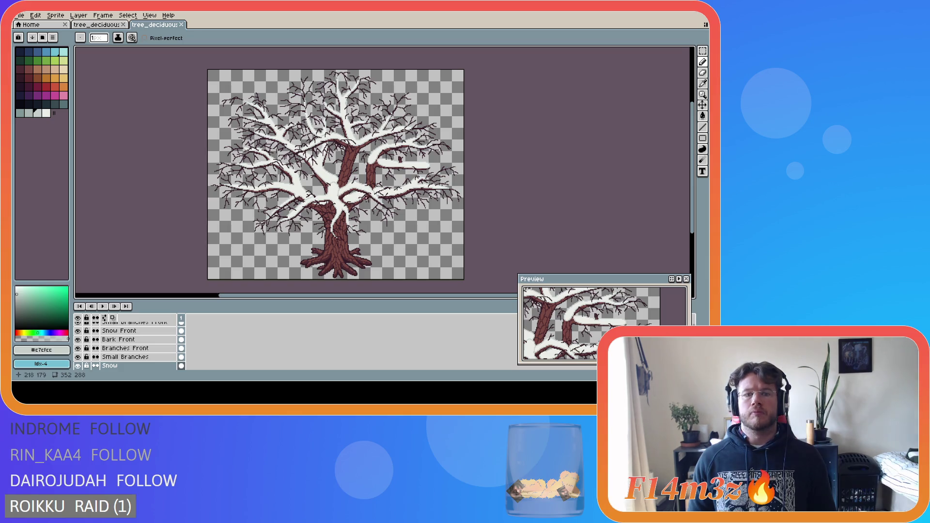
- Undo the latest pencil stroke, save again, and zoom around to inspect the snowy branches
scroll(330, 190, up, 4)
key(ctrl+z)
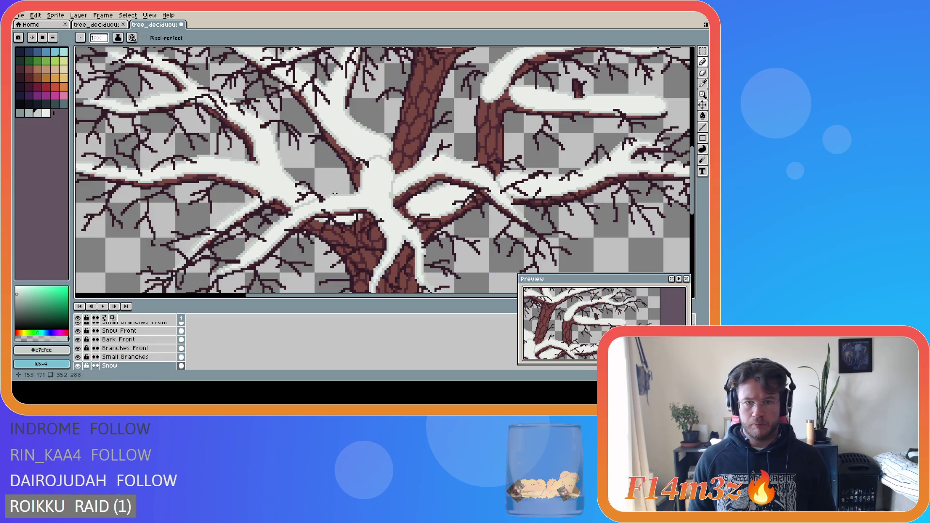
scroll(454, 205, down, 4)
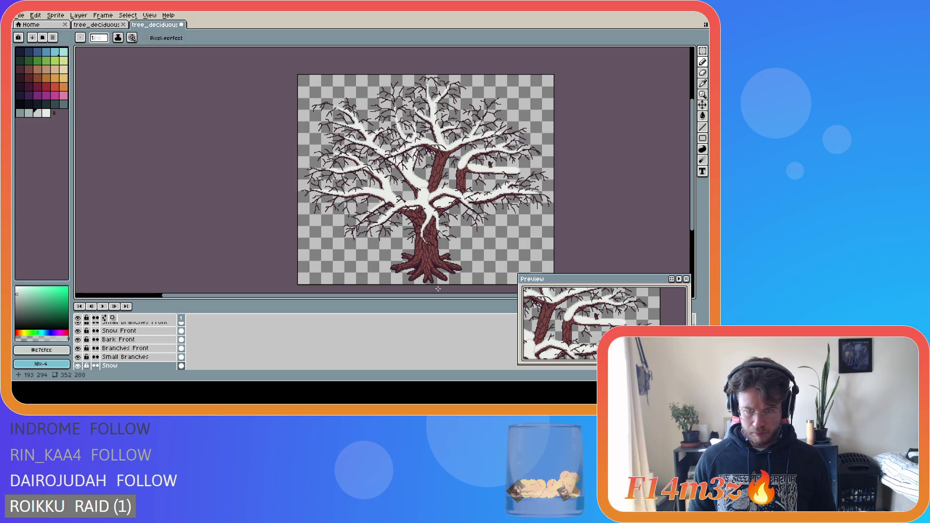
mouse_move(437, 295)
mouse_down()
mouse_move(485, 272)
mouse_move(504, 245)
mouse_up()
key(ctrl+s)
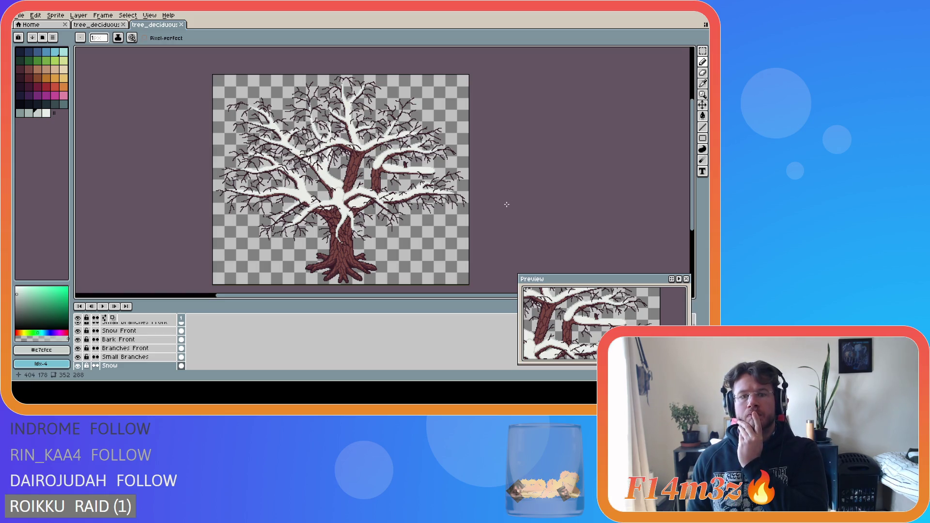
scroll(507, 204, up, 3)
scroll(414, 283, down, 3)
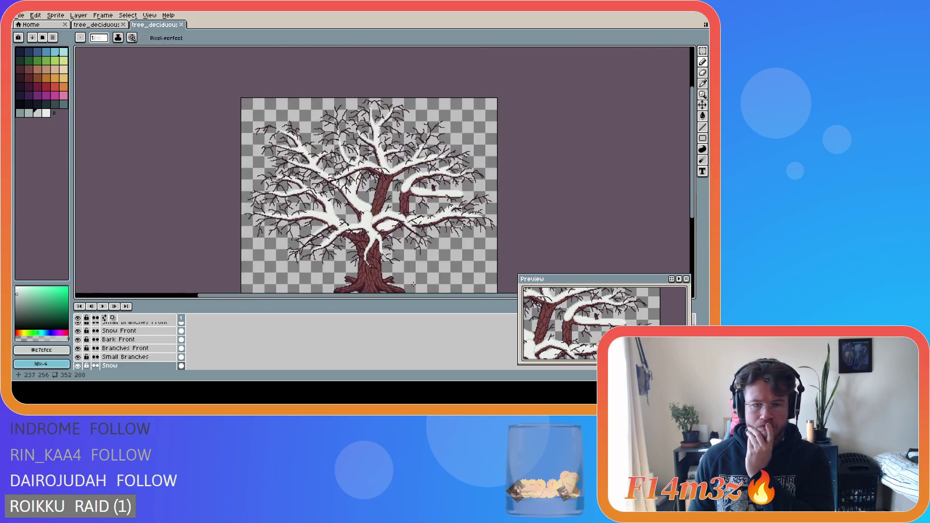
drag(696, 198, 695, 215)
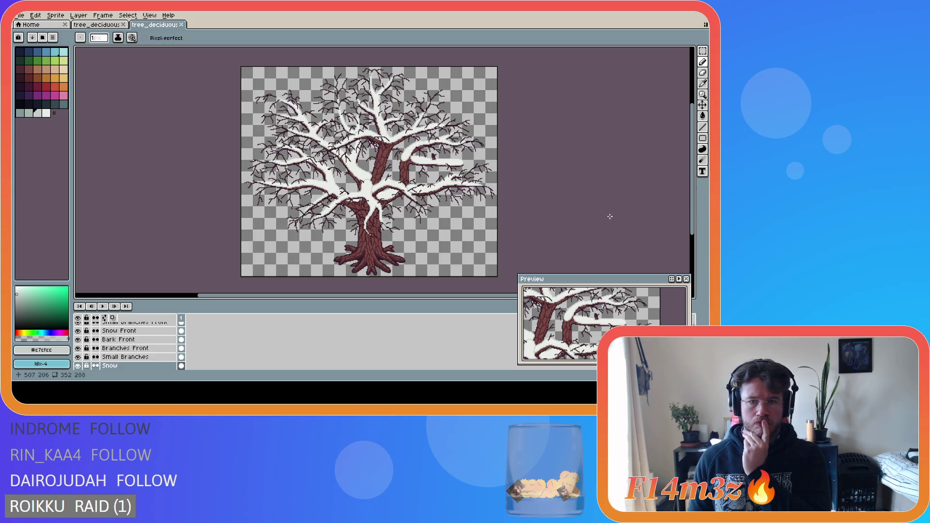
scroll(453, 162, up, 3)
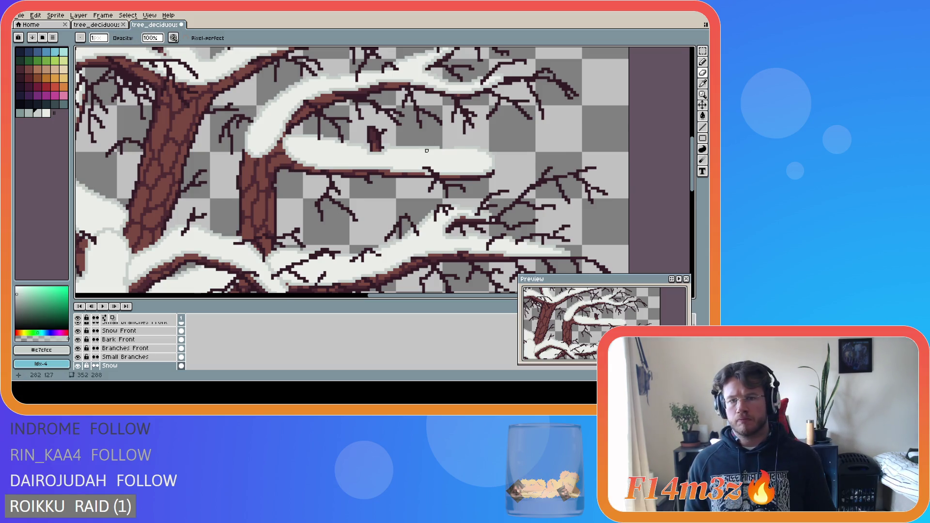
scroll(314, 239, down, 3)
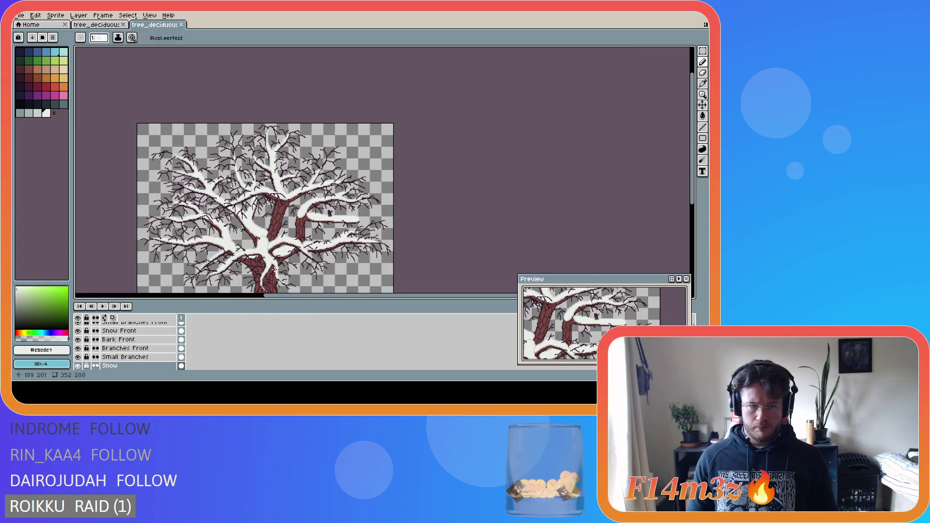
scroll(269, 175, up, 5)
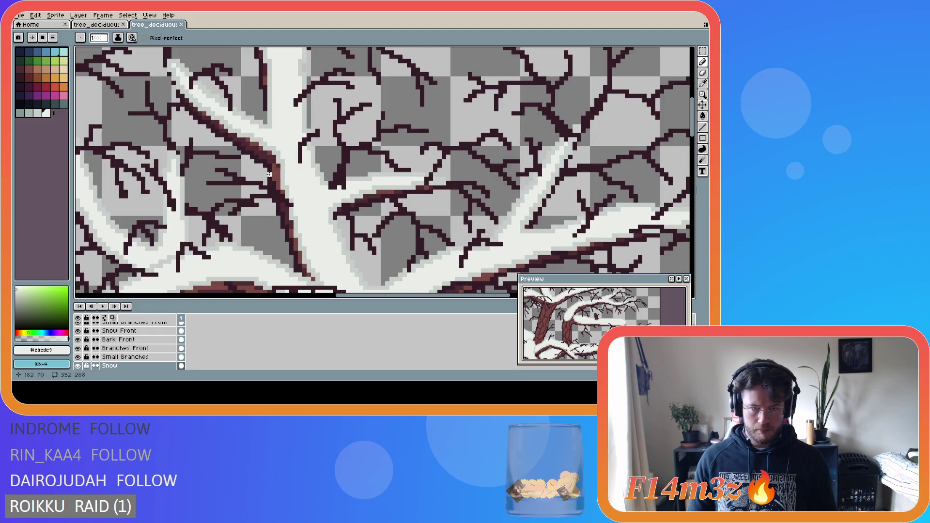
- Try a light-grey #c7cfcc edge down the snowy branch, undo it, and save
alt+click(272, 153)
drag(272, 153, 279, 174)
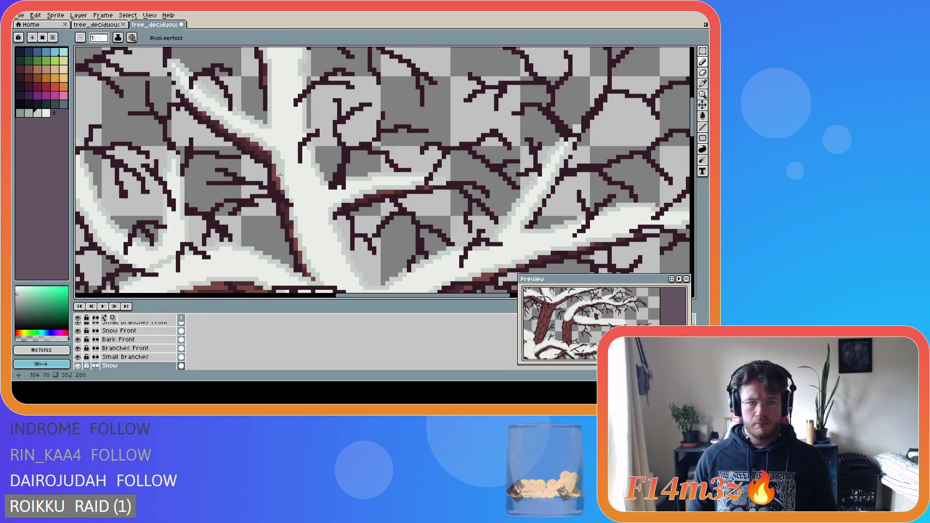
key(ctrl+z)
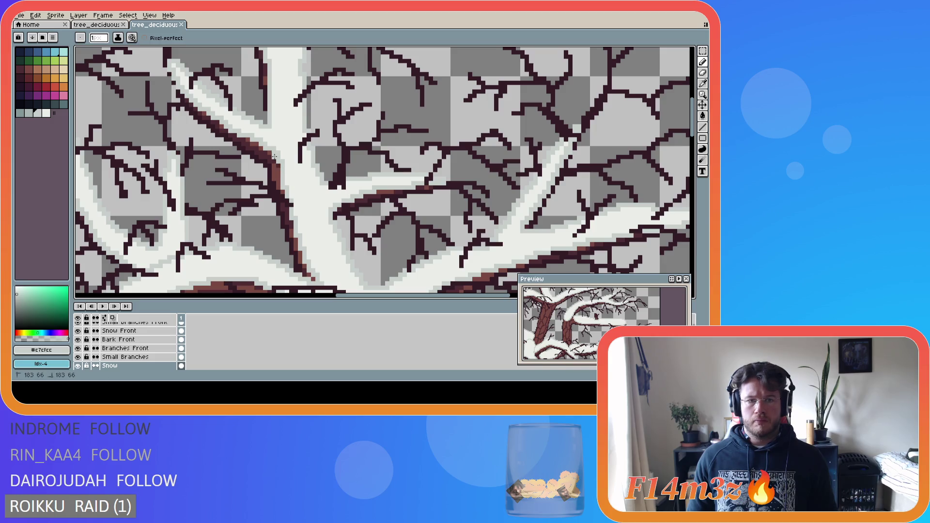
alt+click(286, 169)
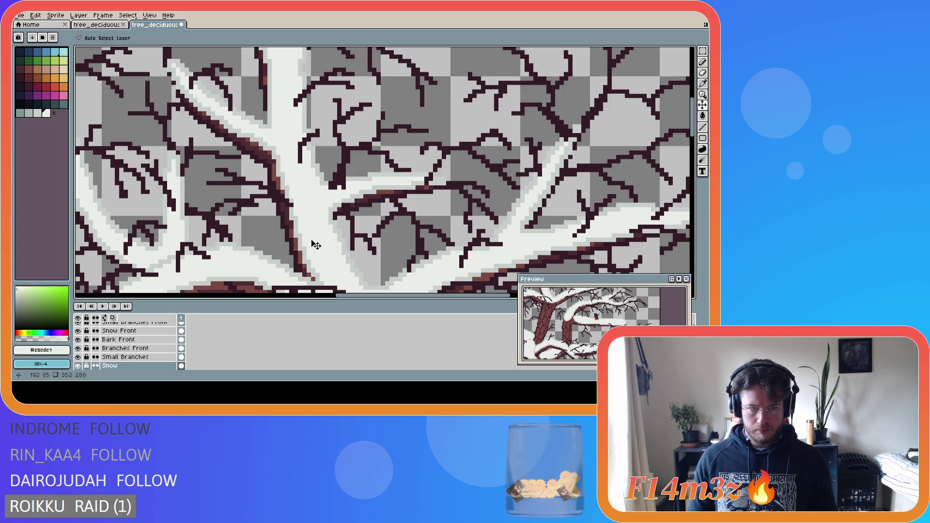
key(ctrl+s)
scroll(334, 214, down, 4)
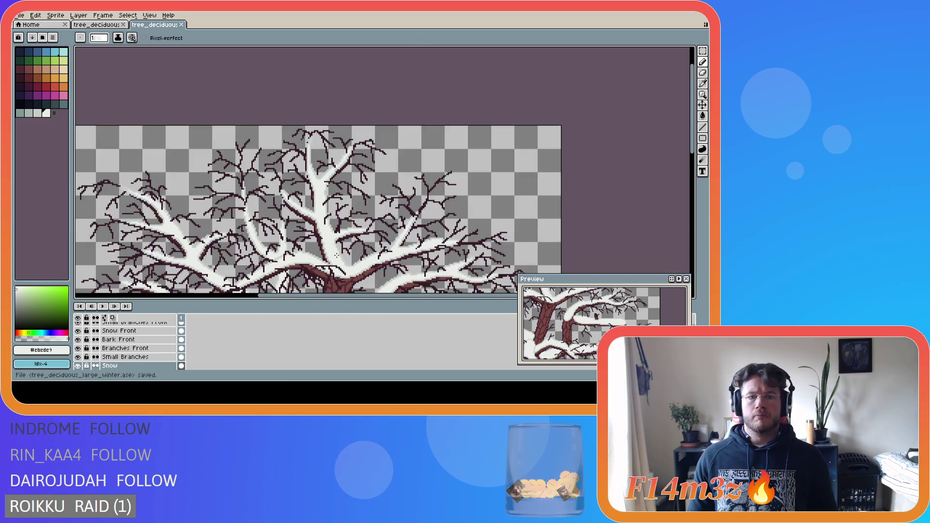
scroll(345, 227, up, 3)
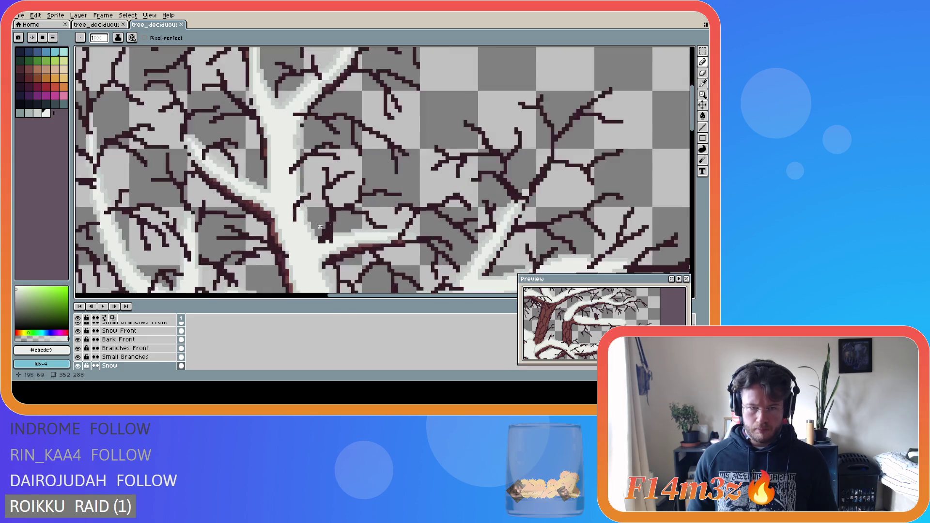
- Resample the dark branch, bright snow and #c7cfcc colours, saving the file again
alt+click(277, 209)
alt+click(284, 204)
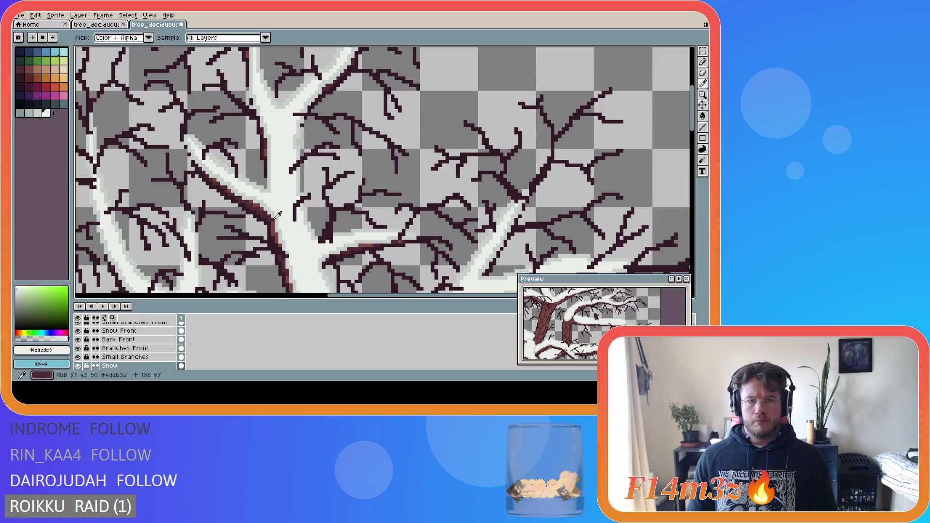
alt+click(276, 217)
key(ctrl+s)
scroll(344, 252, down, 2)
scroll(345, 253, down, 2)
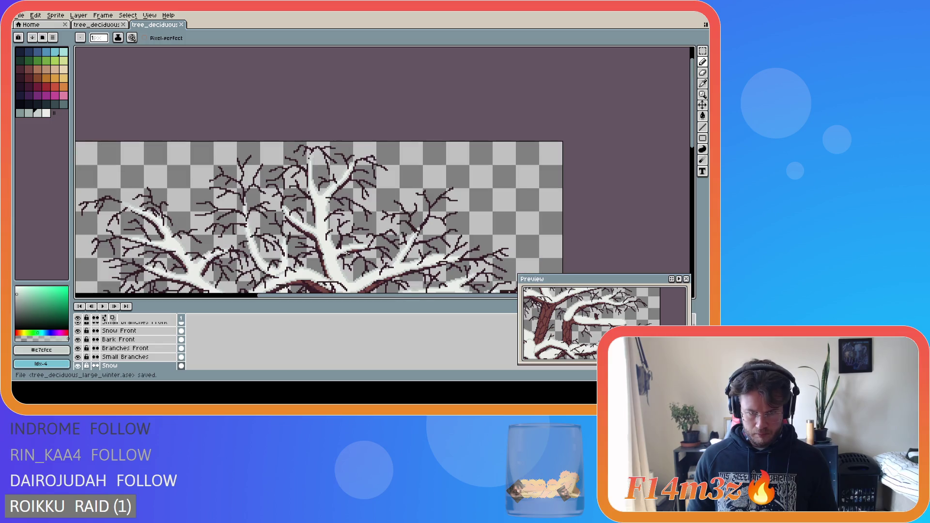
scroll(329, 235, down, 3)
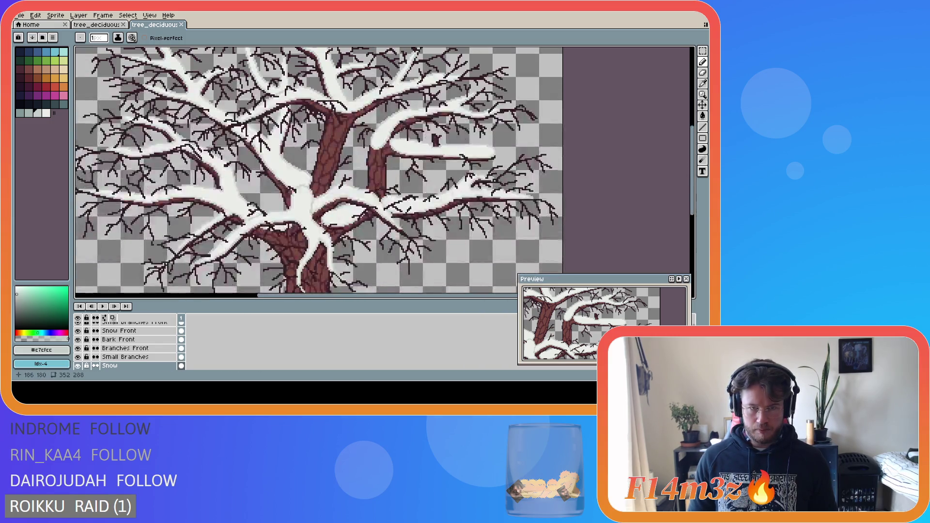
scroll(329, 235, down, 1)
key(ctrl+s)
scroll(693, 176, down, 2)
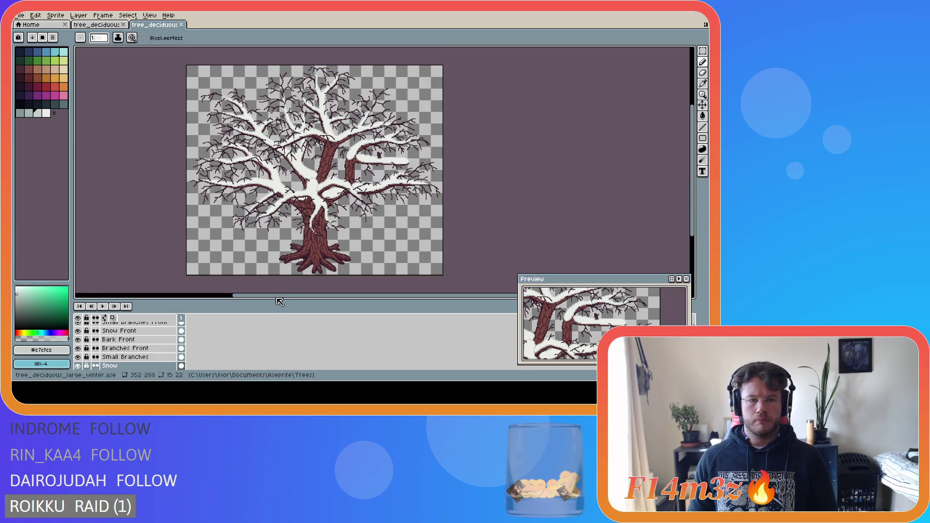
drag(276, 302, 257, 301)
key(ctrl+s)
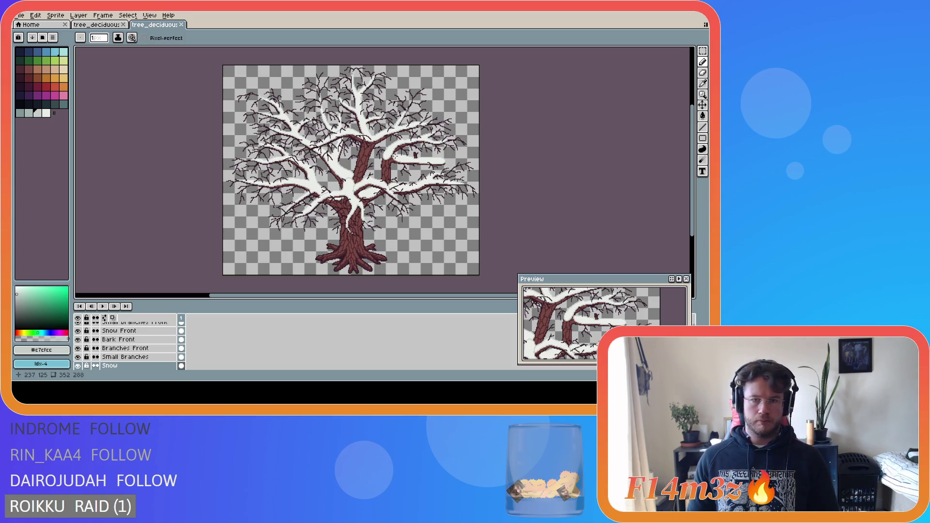
scroll(396, 154, up, 4)
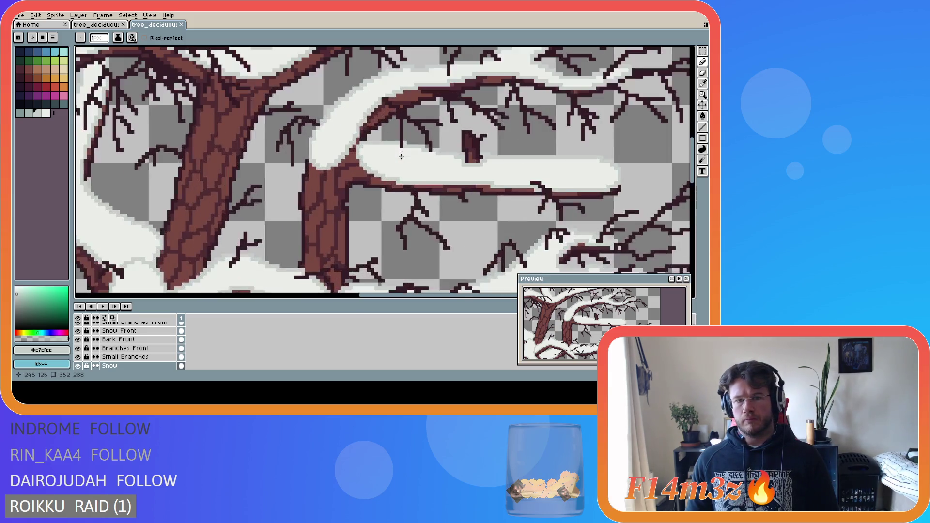
click(78, 366)
click(77, 366)
click(78, 366)
click(77, 366)
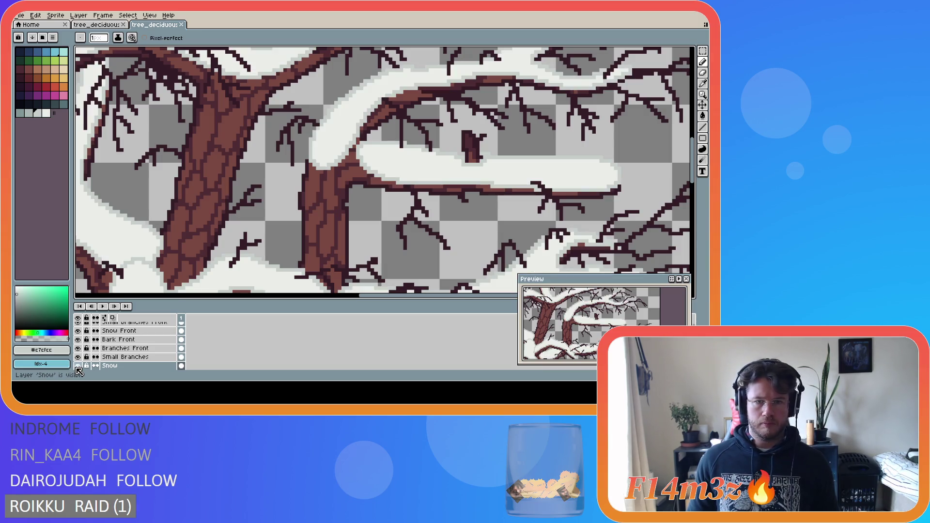
click(77, 366)
click(77, 365)
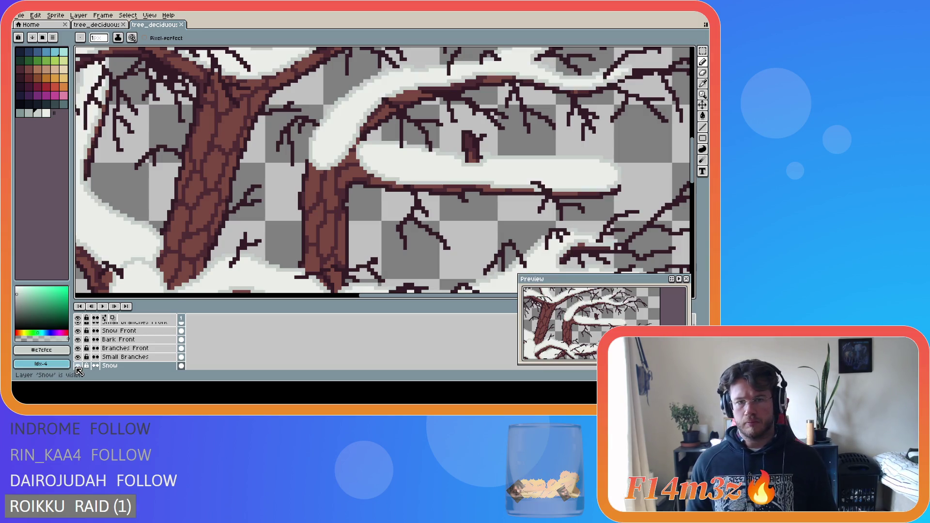
key(e)
click(358, 147)
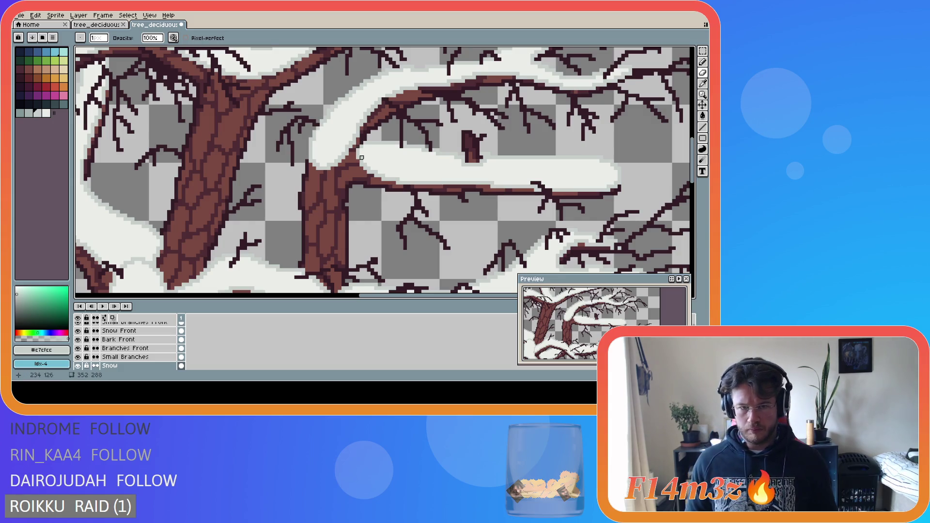
key(b)
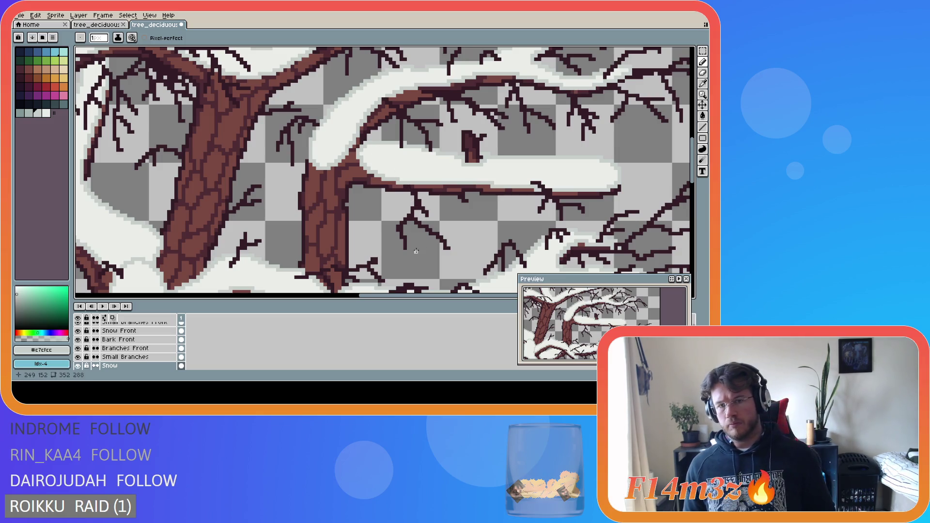
scroll(411, 248, down, 2)
scroll(411, 248, down, 1)
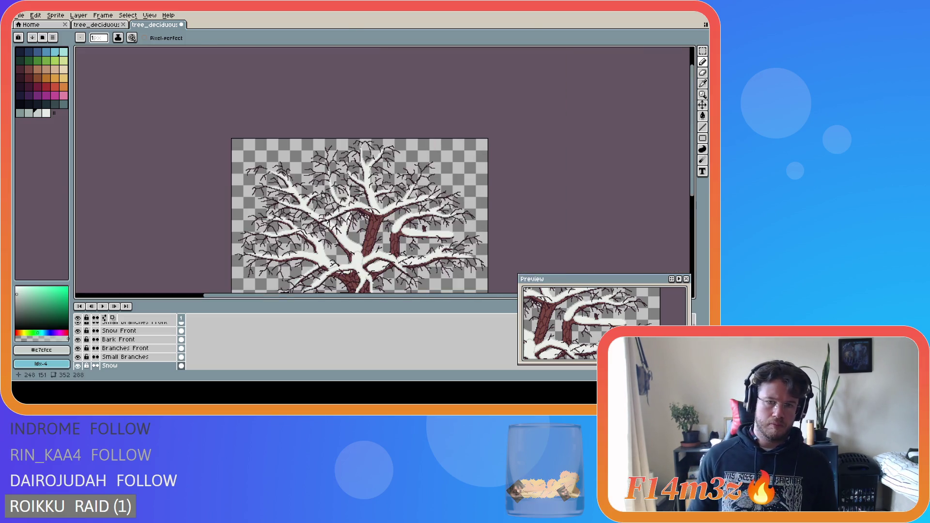
key(ctrl+s)
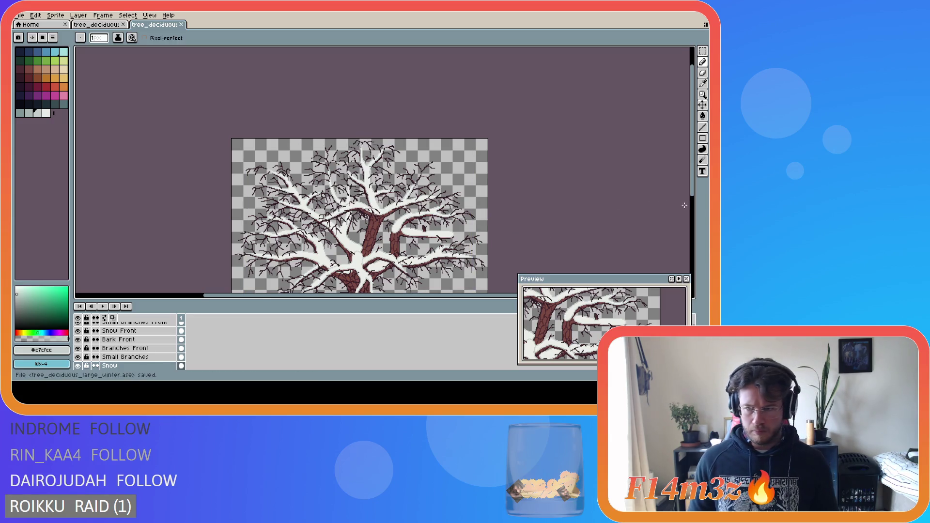
drag(692, 201, 698, 236)
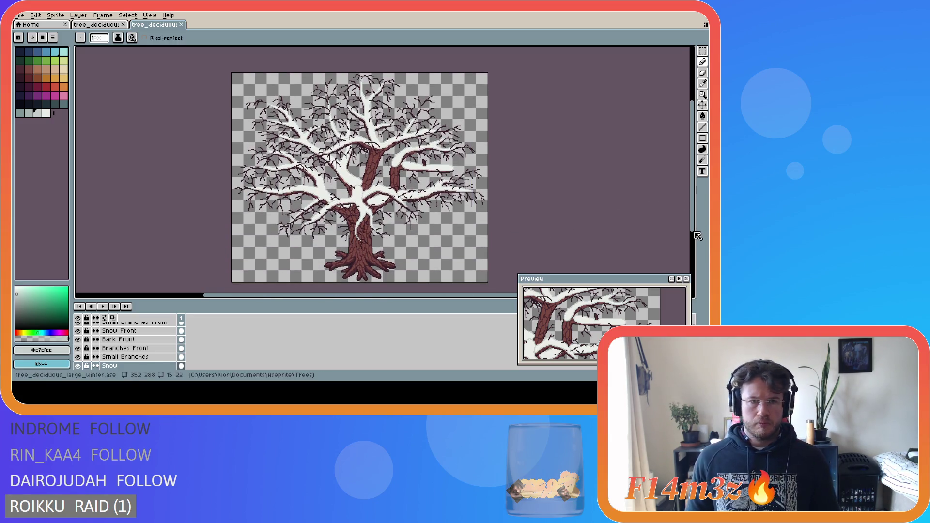
key(ctrl+s)
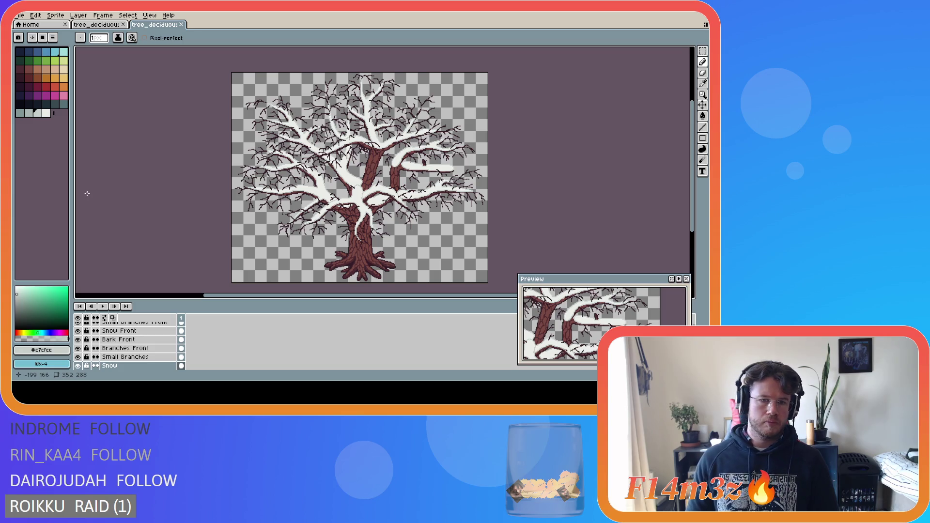
key(ctrl+s)
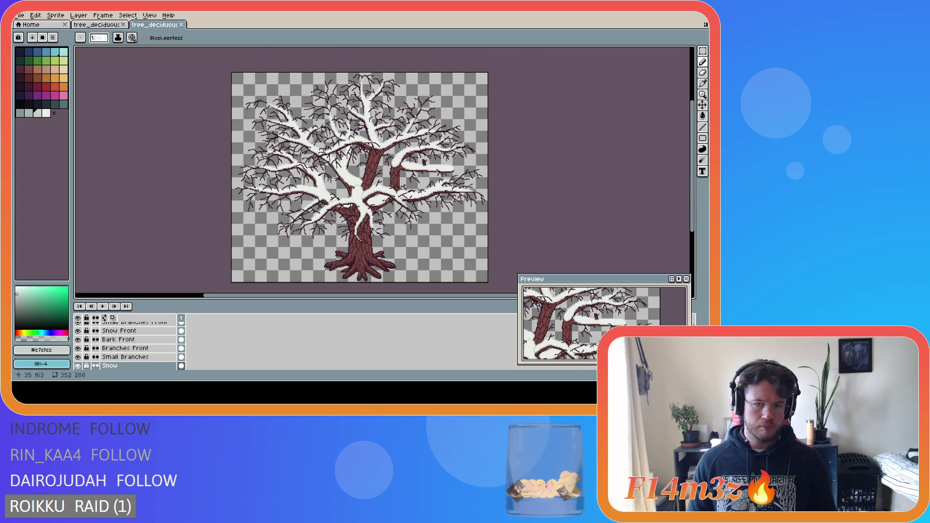
scroll(257, 190, up, 2)
scroll(277, 192, down, 2)
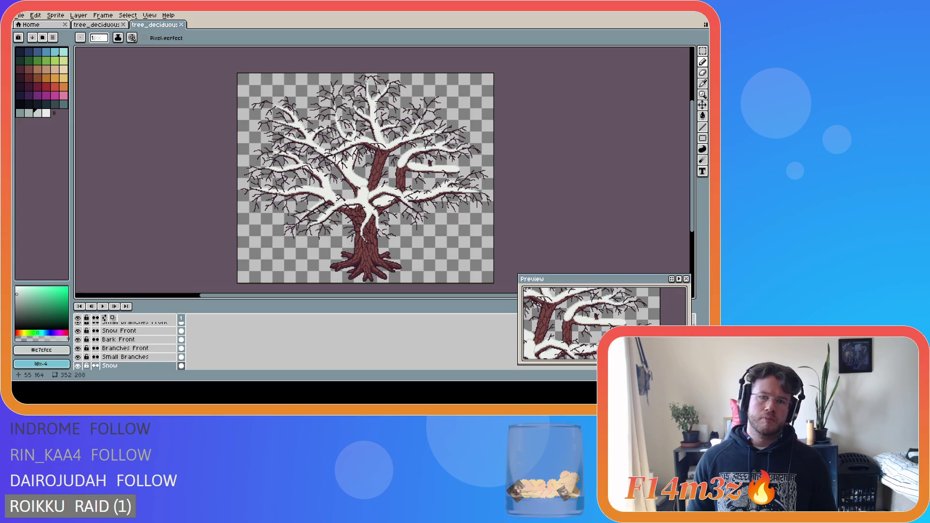
scroll(334, 177, up, 2)
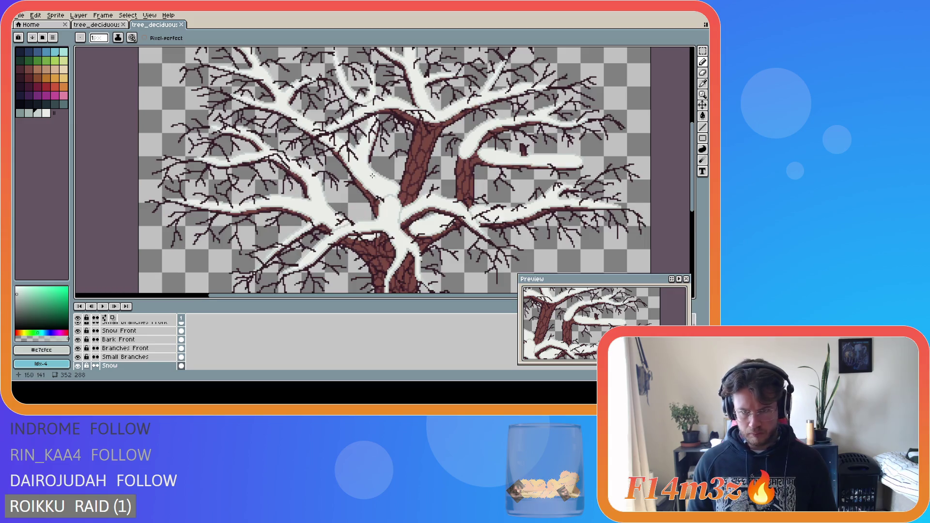
- Try erasing snow along the right trunk's top-left edge, undo it, and save
scroll(475, 162, up, 1)
scroll(477, 155, up, 1)
key(e)
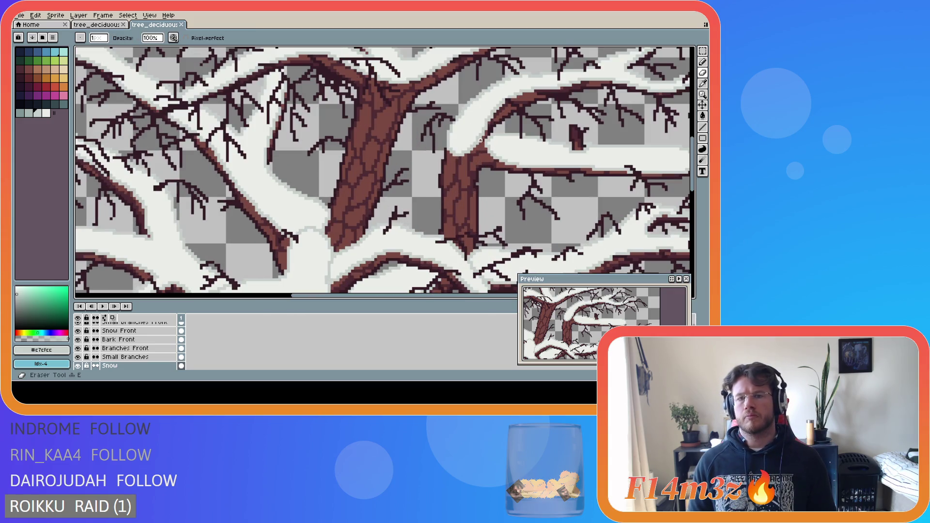
drag(480, 143, 446, 150)
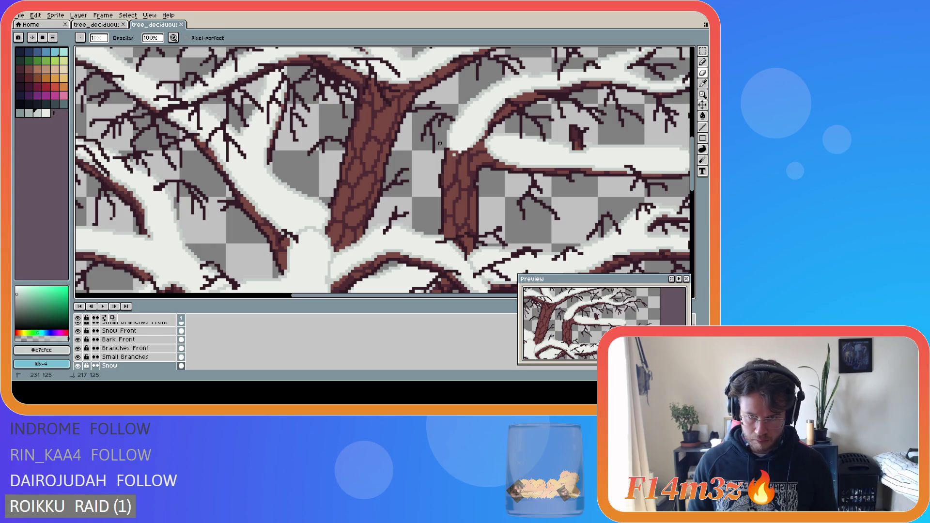
key(ctrl+z)
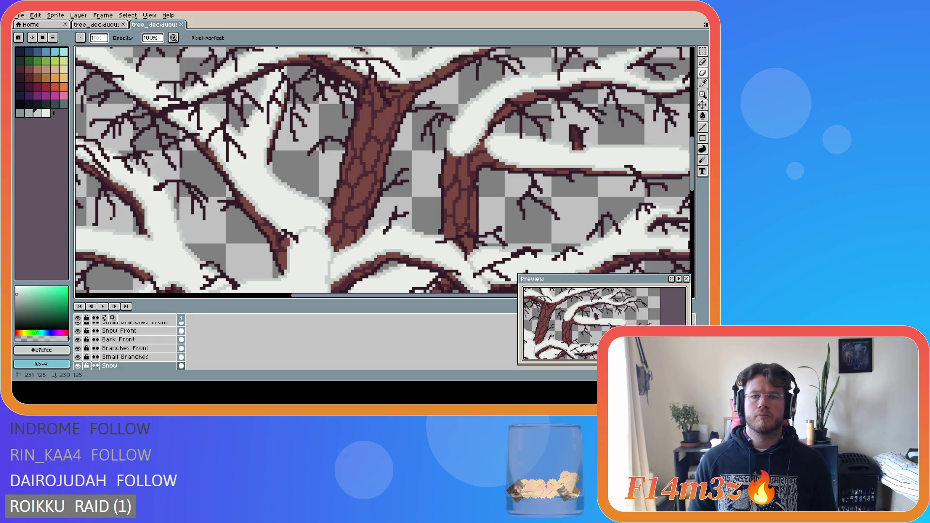
key(v)
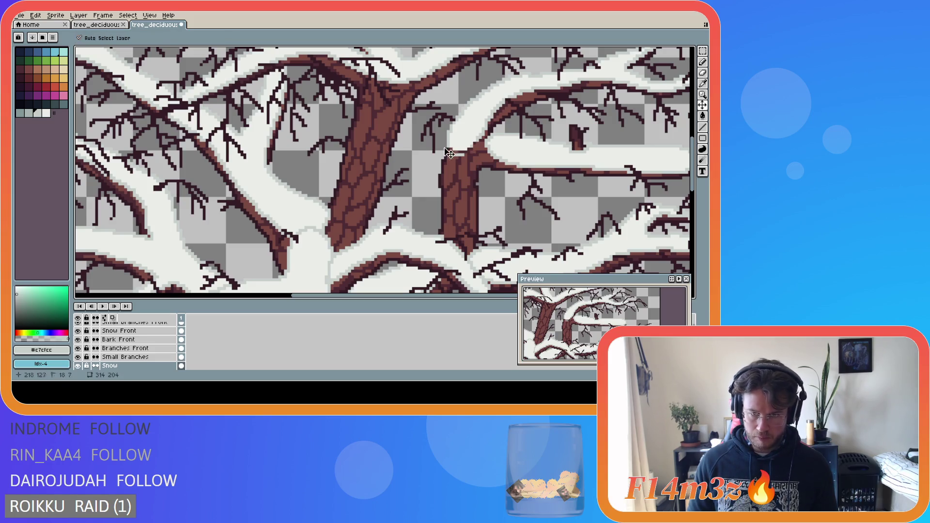
key(ctrl+s)
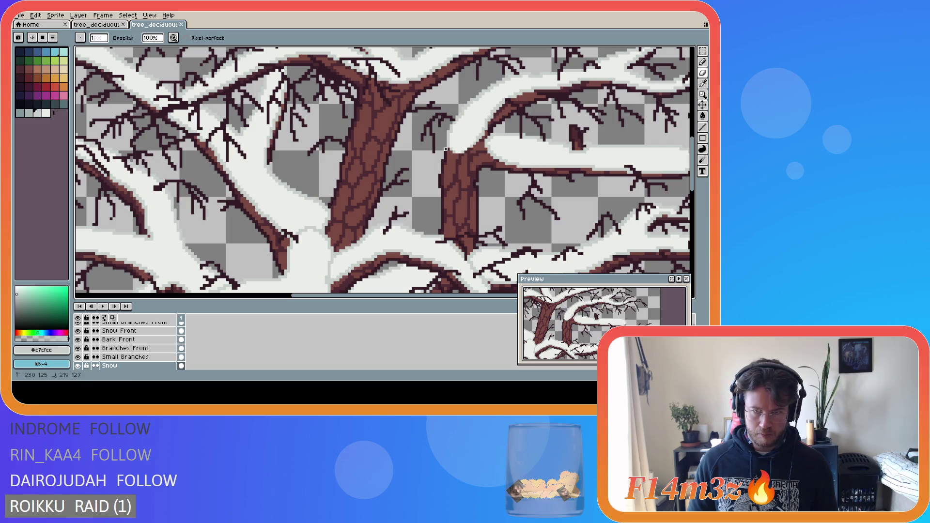
- Add a light-grey snow-shading stroke and pixel near the trunk fork, save, then resample white and grey
drag(443, 146, 434, 155)
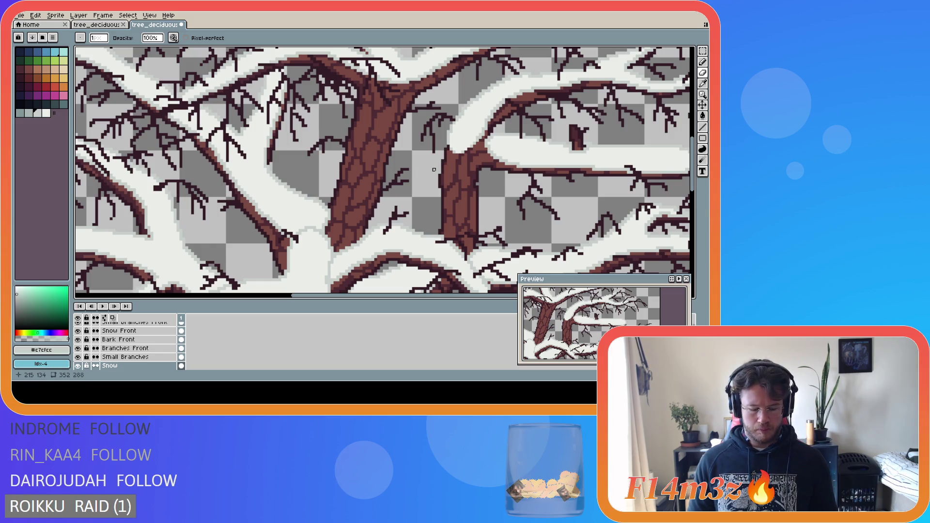
key(alt)
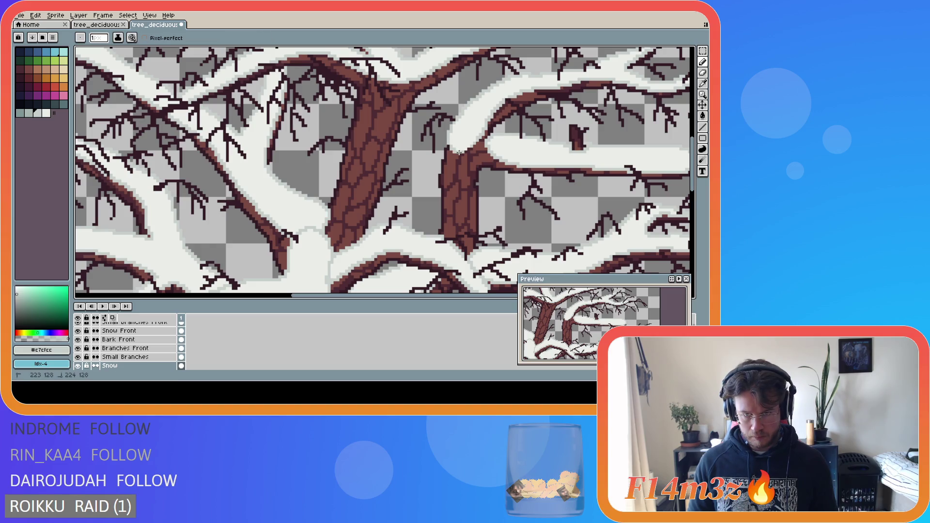
click(465, 149)
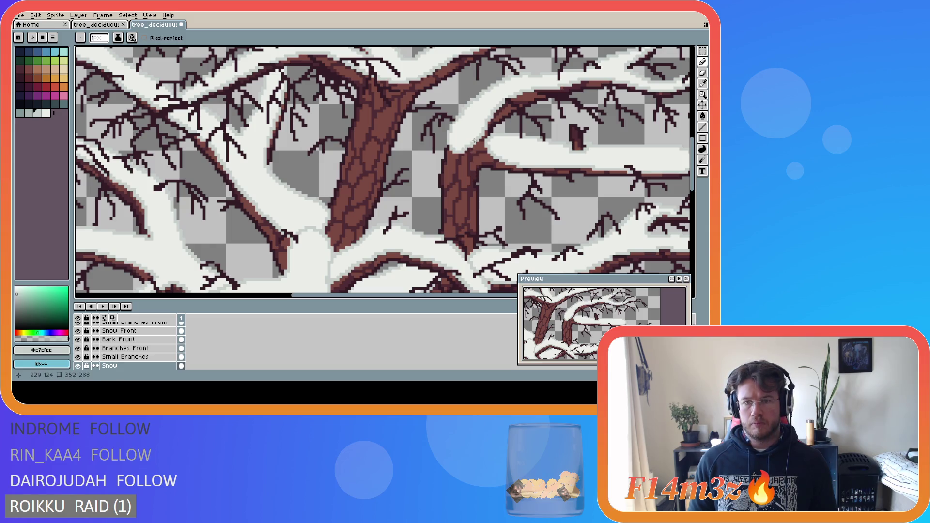
key(ctrl+s)
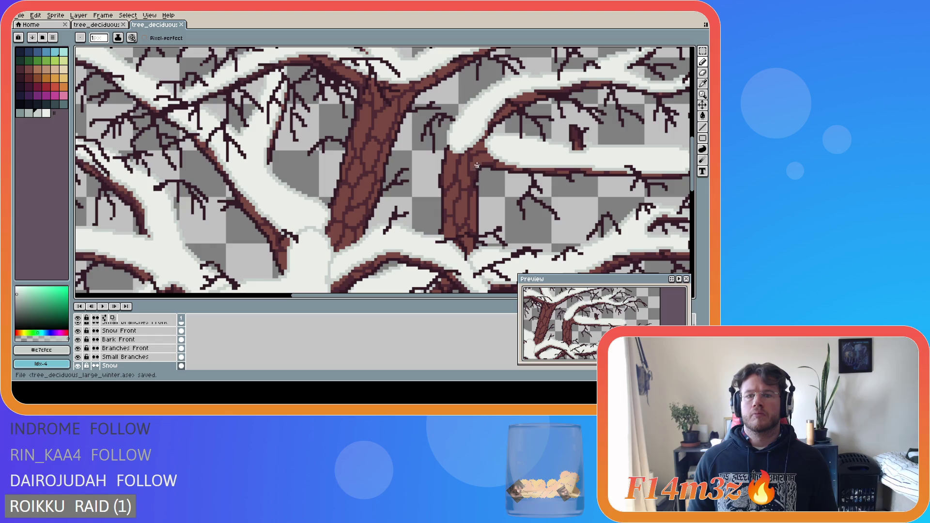
alt+click(464, 143)
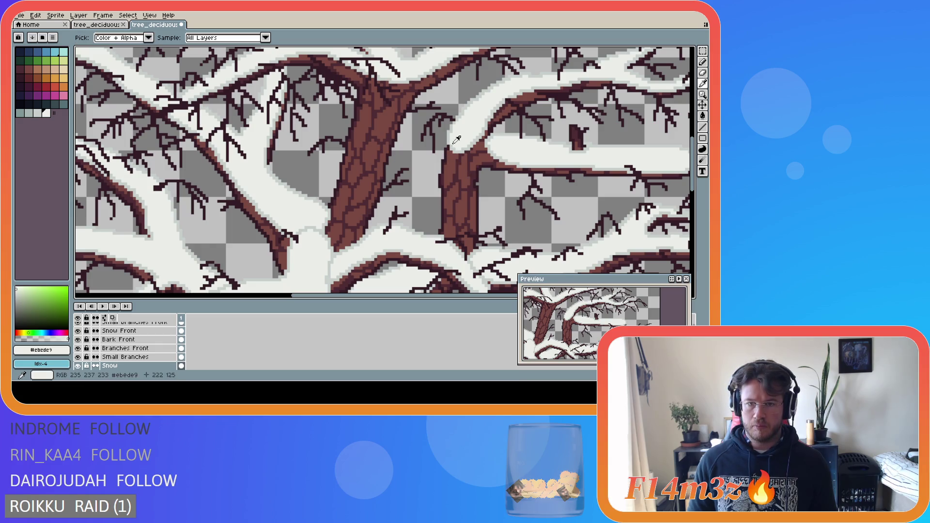
alt+click(458, 141)
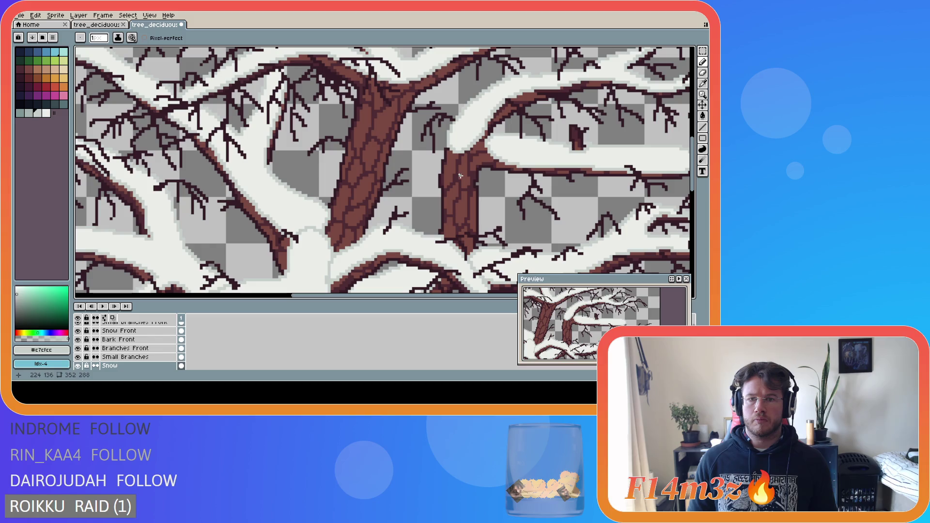
scroll(459, 161, down, 3)
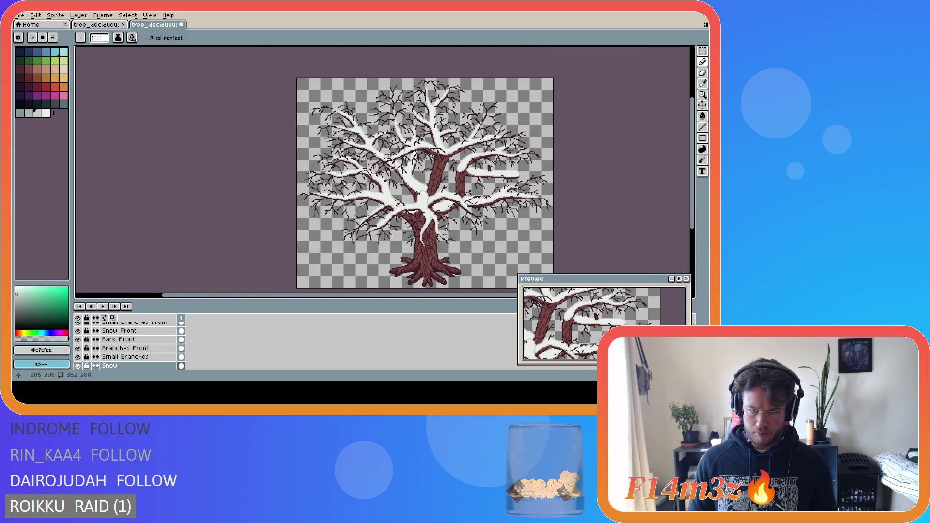
- Undo the latest pencil stroke, save, redo it to compare, then undo it again
key(ctrl+s)
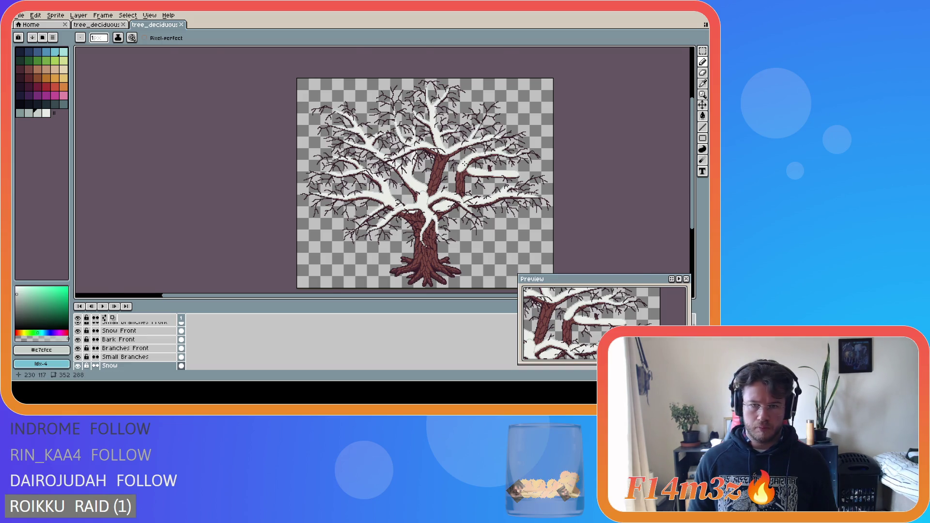
scroll(462, 167, up, 2)
scroll(462, 167, up, 3)
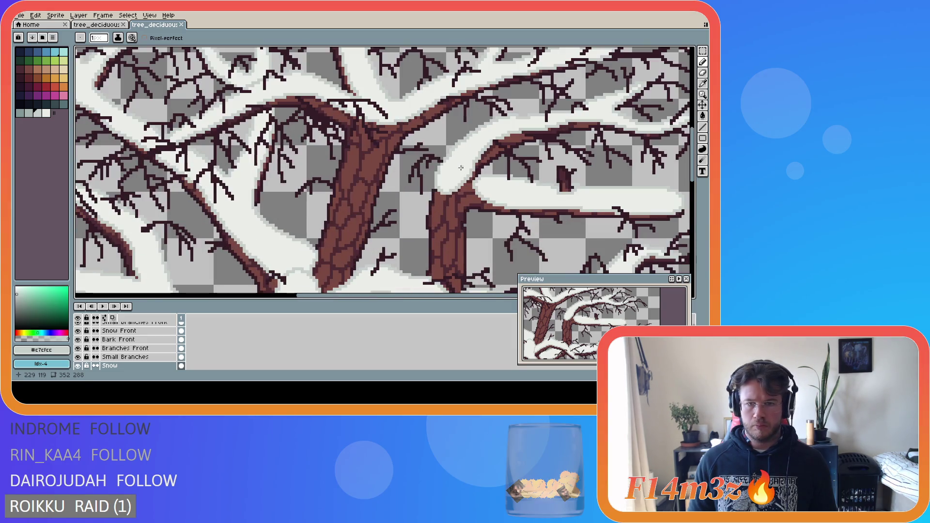
scroll(458, 171, up, 2)
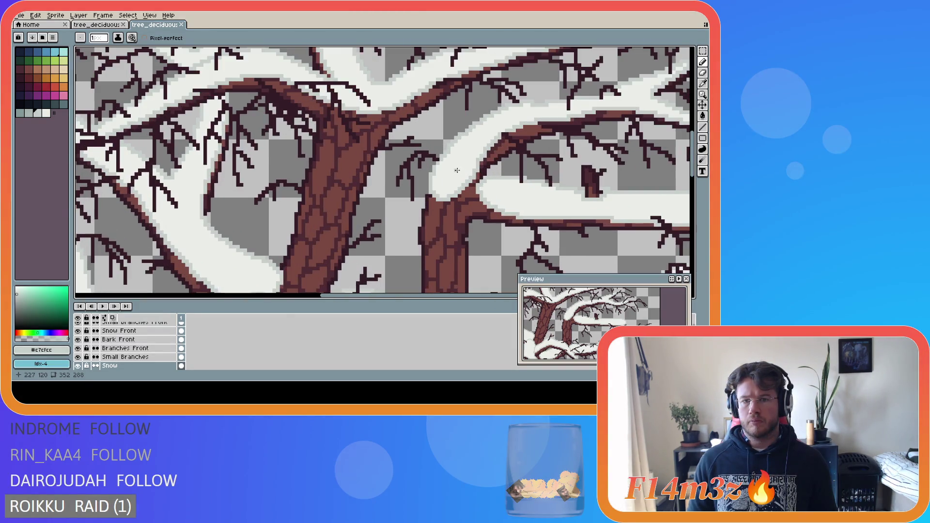
scroll(423, 182, down, 4)
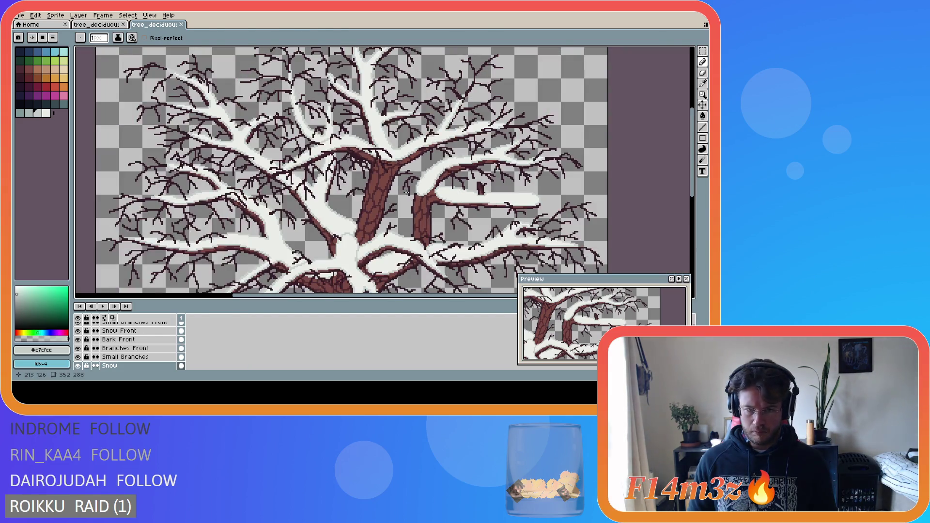
scroll(406, 195, down, 1)
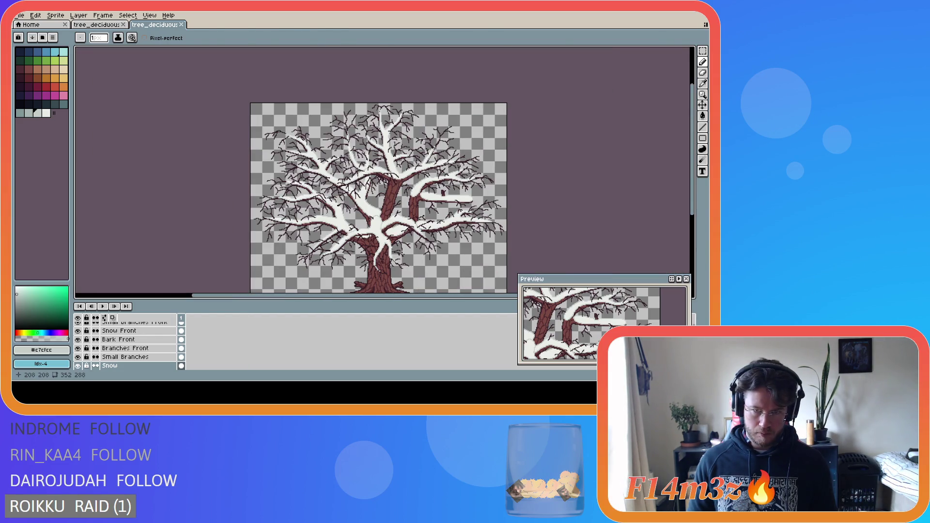
key(ctrl+z)
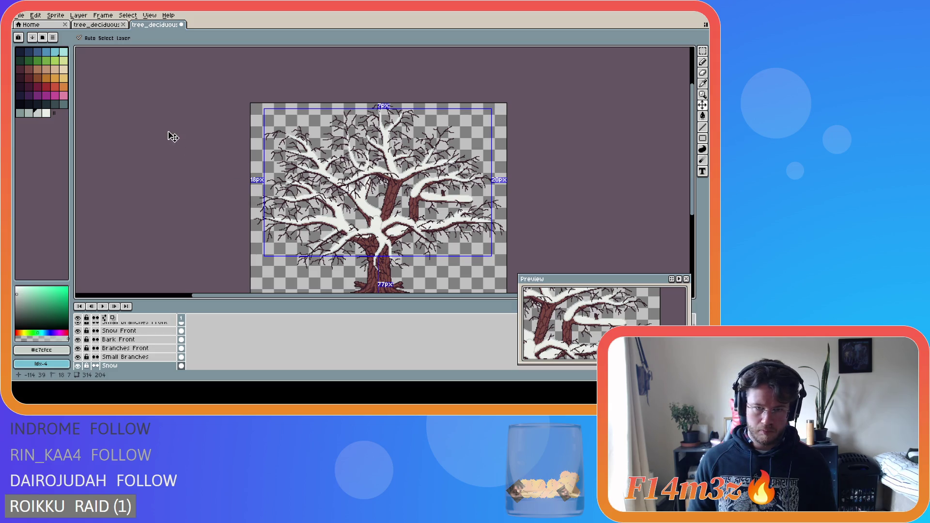
key(ctrl+s)
key(ctrl+y)
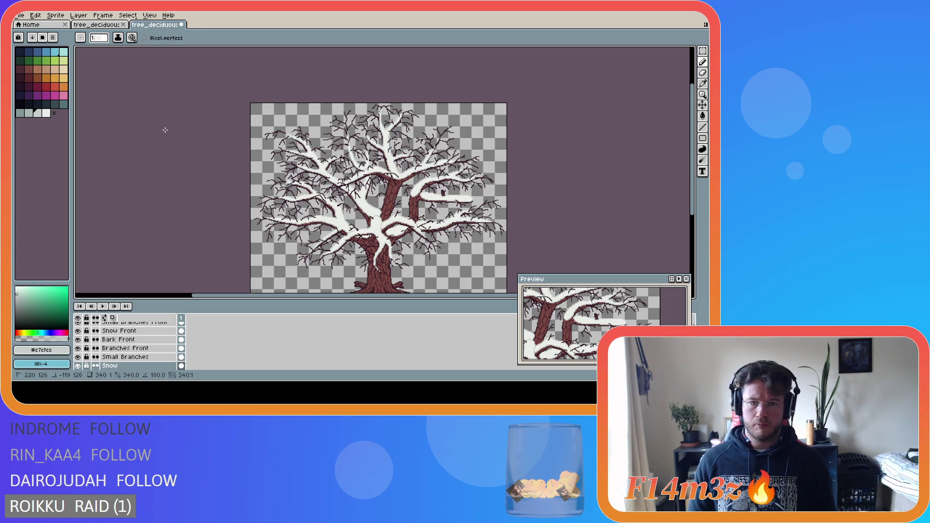
key(ctrl+z)
key(ctrl+z)
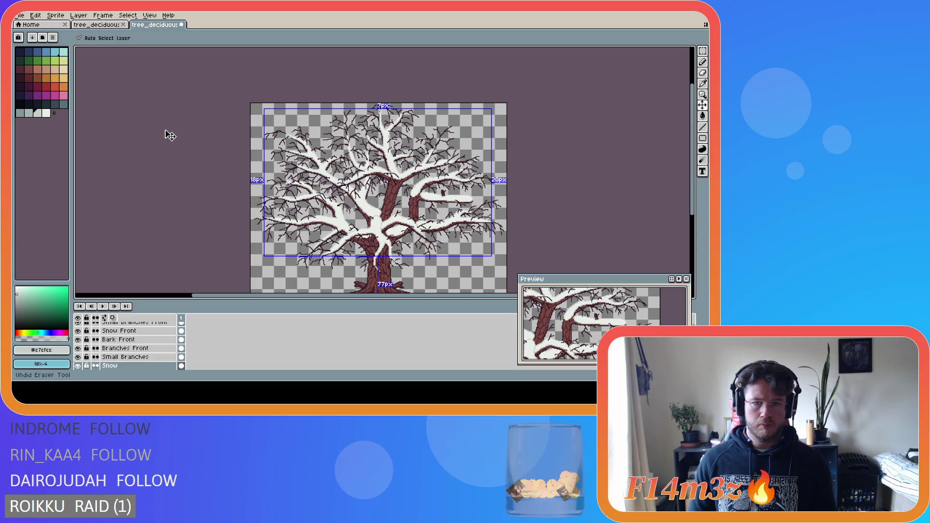
scroll(409, 200, up, 3)
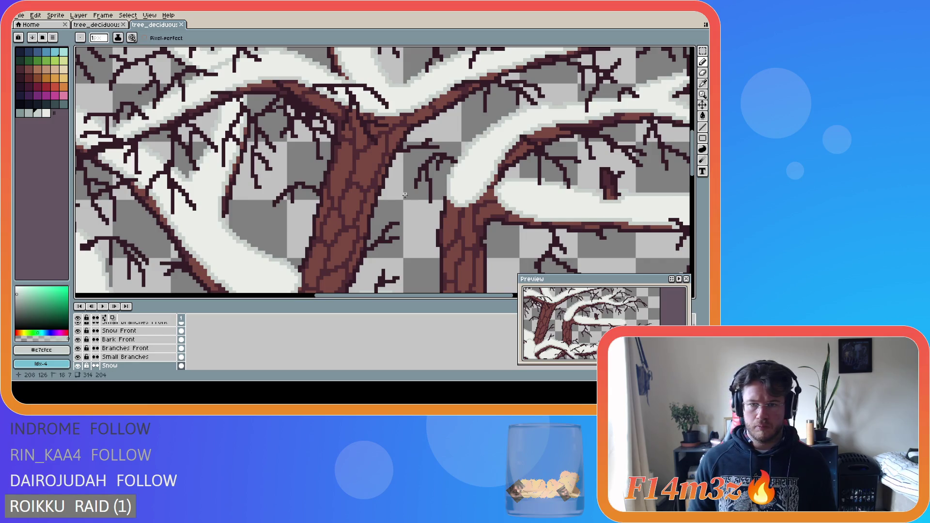
scroll(405, 195, down, 1)
scroll(405, 195, down, 4)
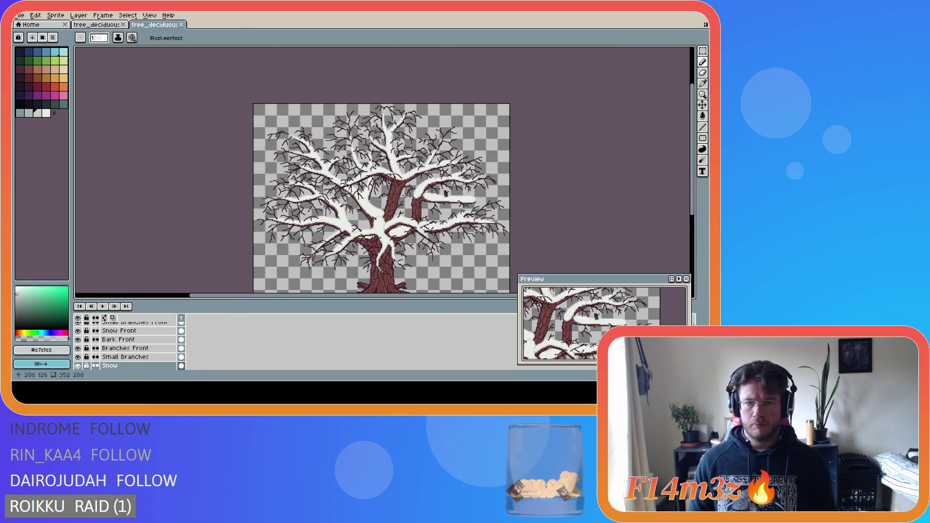
drag(694, 216, 694, 233)
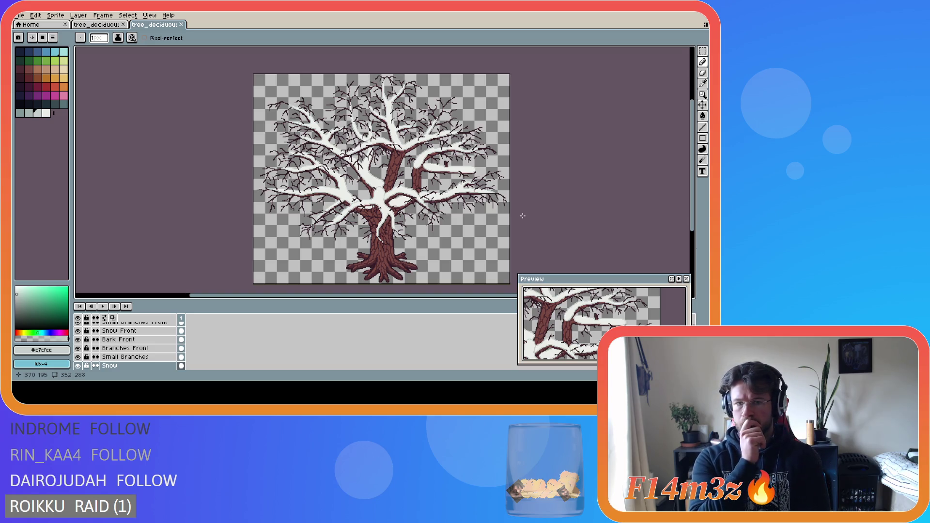
- Eyedrop snow pixels on the branches until the foreground colour is bright white #ebede9
scroll(310, 234, up, 4)
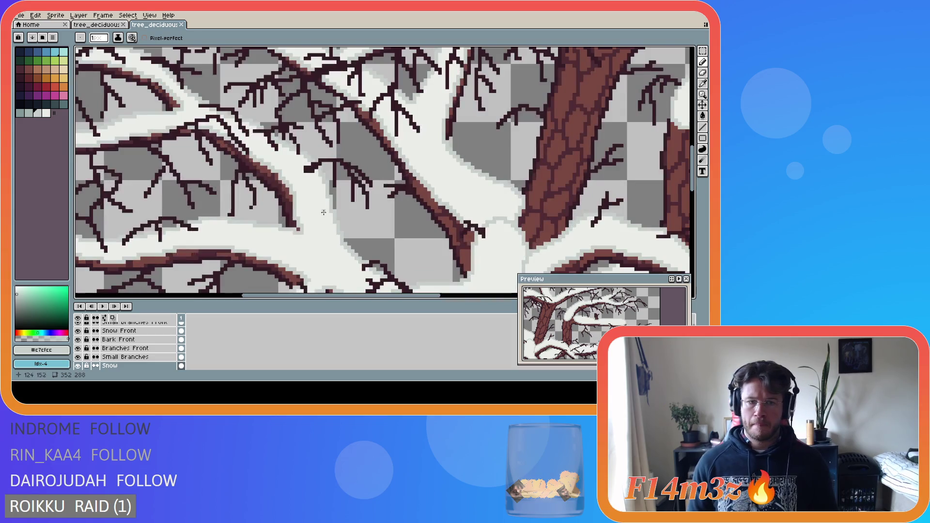
key(i)
alt+click(307, 238)
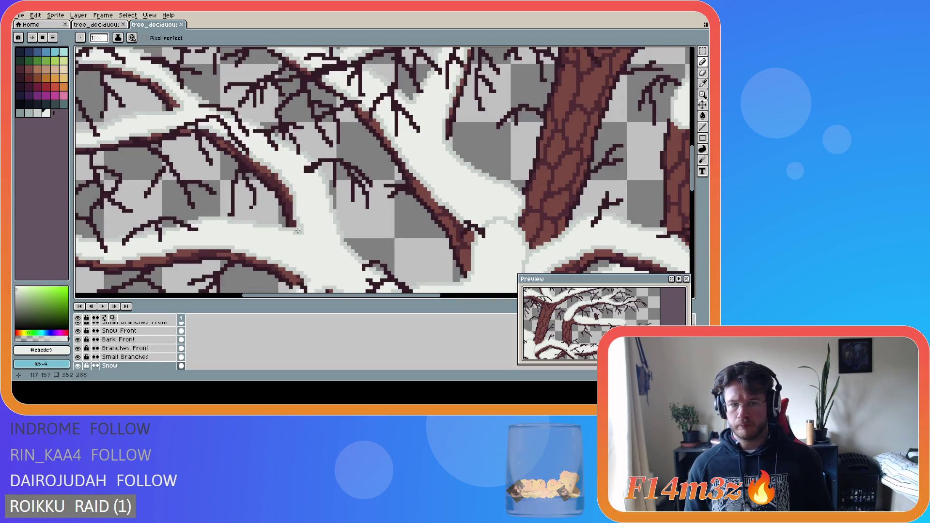
alt+click(298, 231)
key(e)
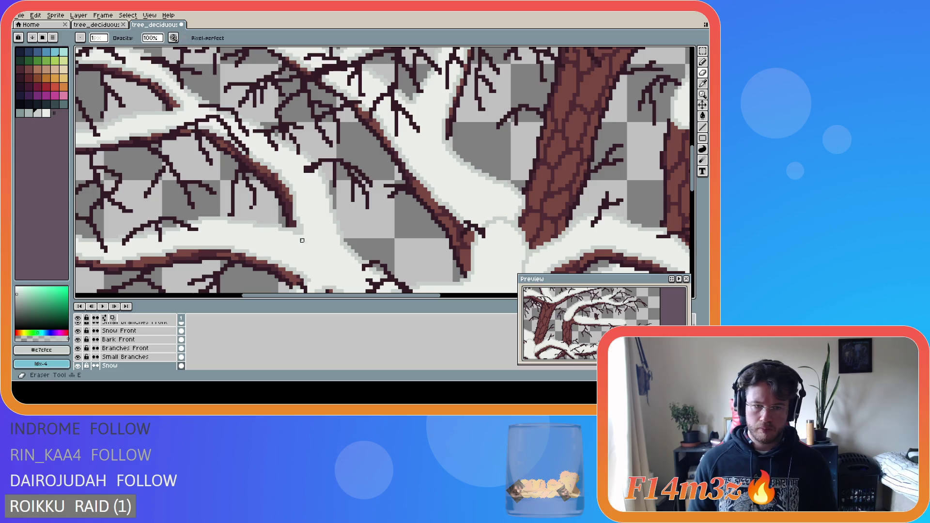
alt+click(287, 240)
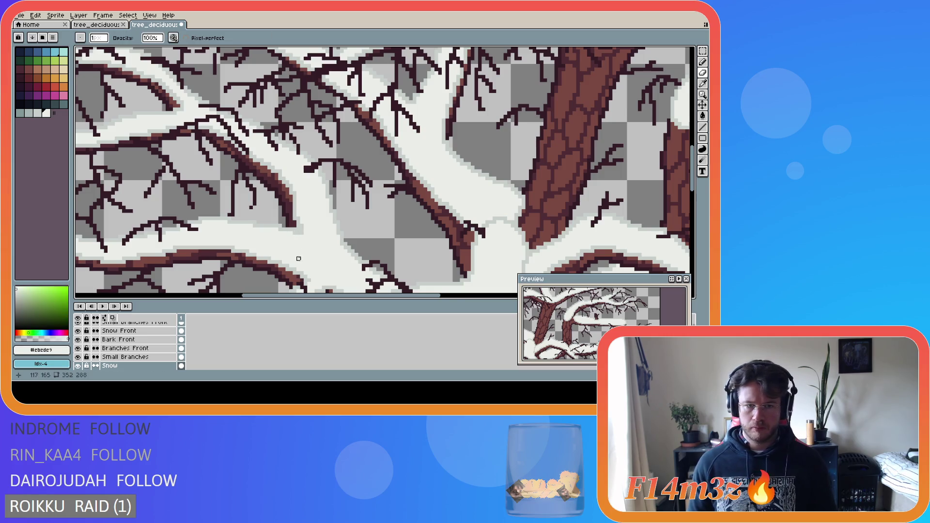
scroll(299, 259, down, 5)
scroll(377, 237, up, 5)
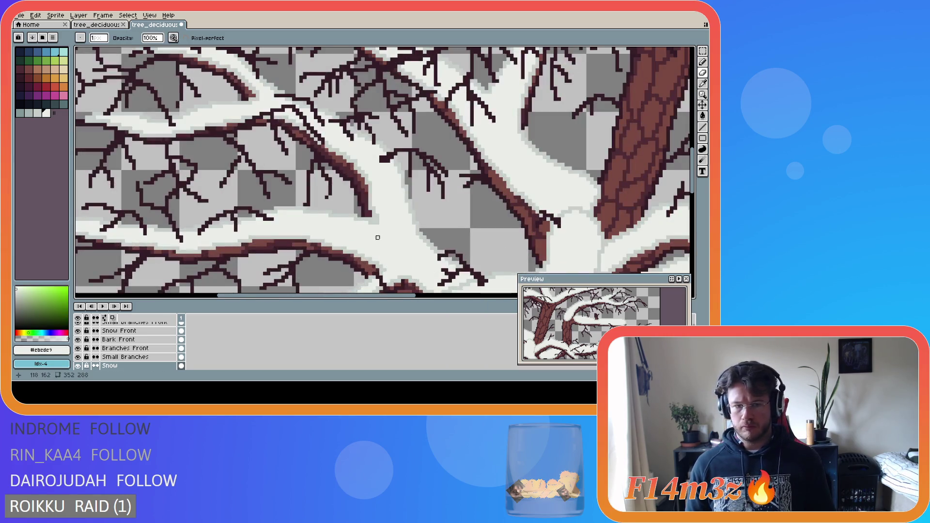
key(alt)
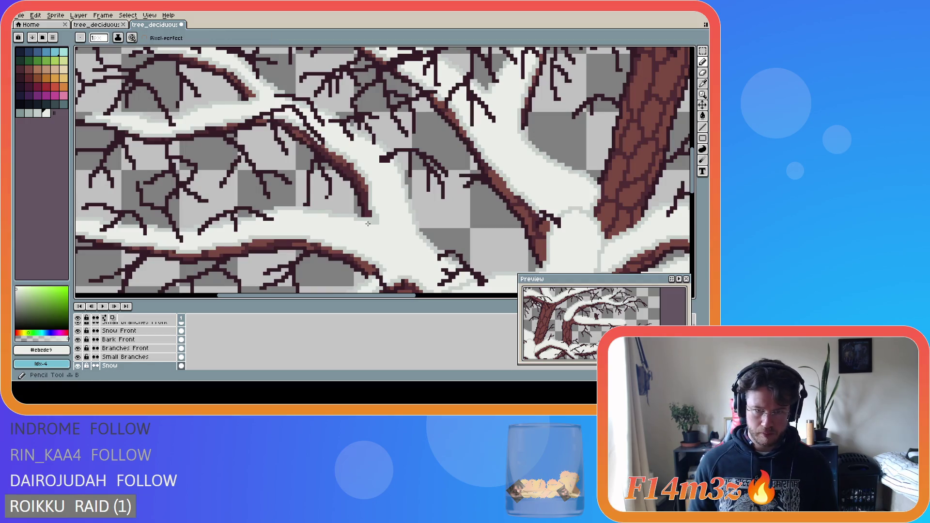
- Pan and zoom over the snowy right branch, then save tree_deciduous_large_winter.ase several times
scroll(438, 257, down, 1)
scroll(438, 257, down, 2)
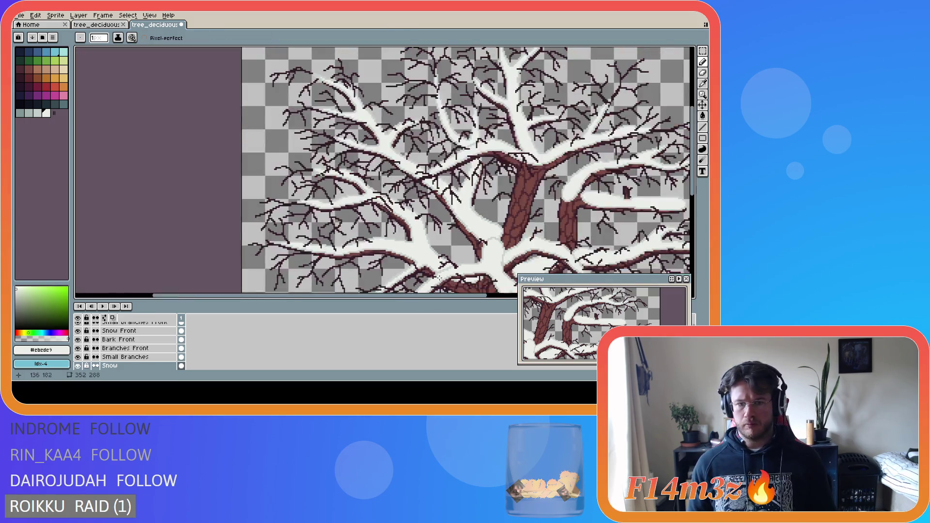
drag(438, 297, 504, 297)
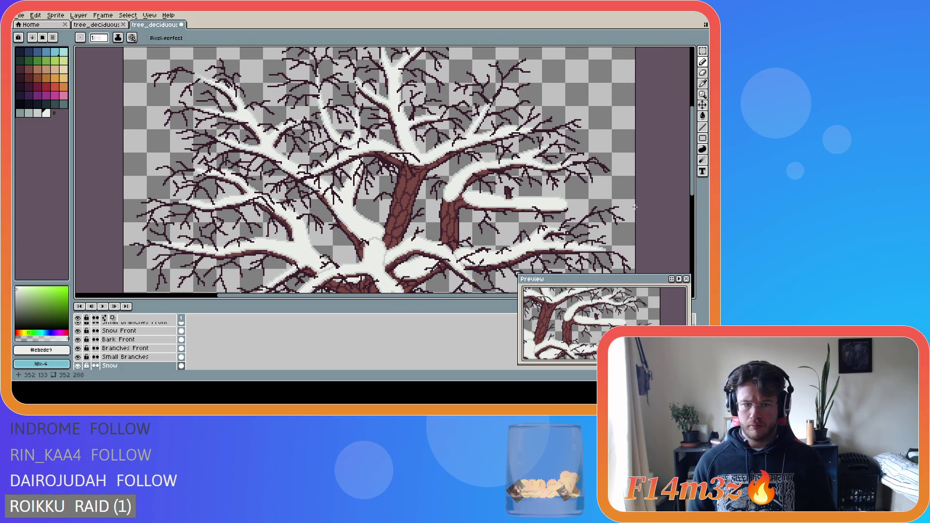
drag(695, 178, 695, 222)
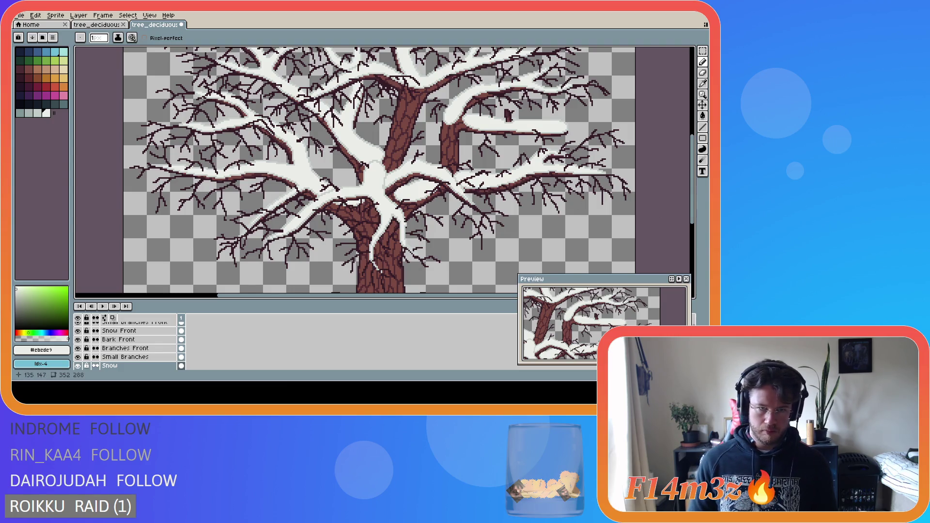
scroll(333, 140, down, 2)
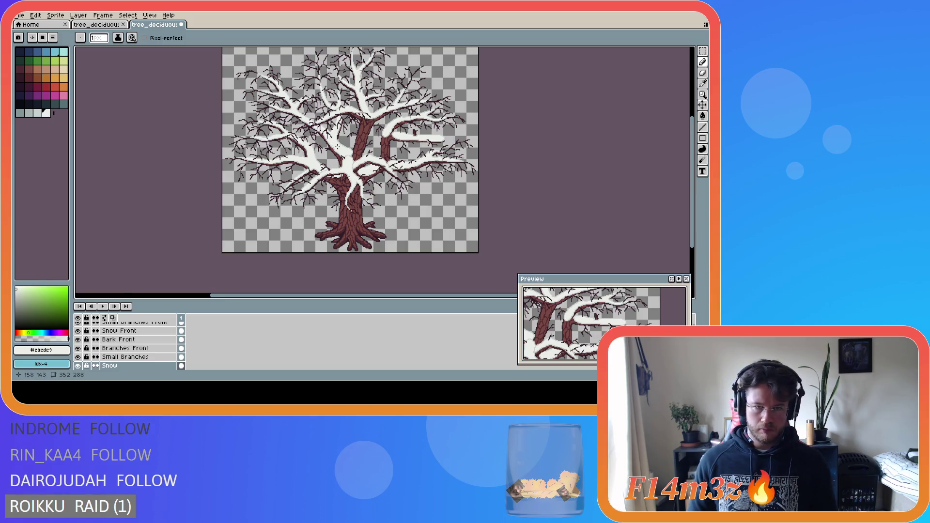
scroll(317, 153, up, 2)
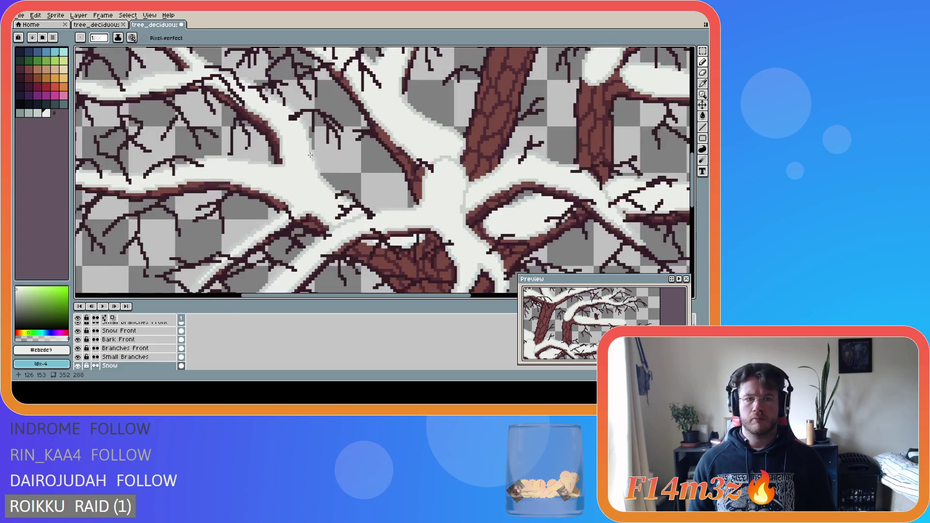
scroll(303, 159, down, 2)
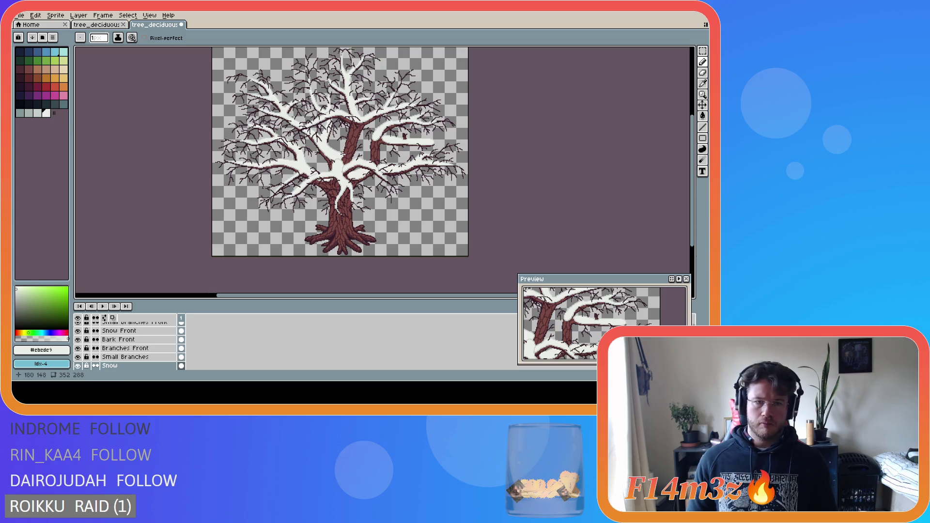
key(ctrl+s)
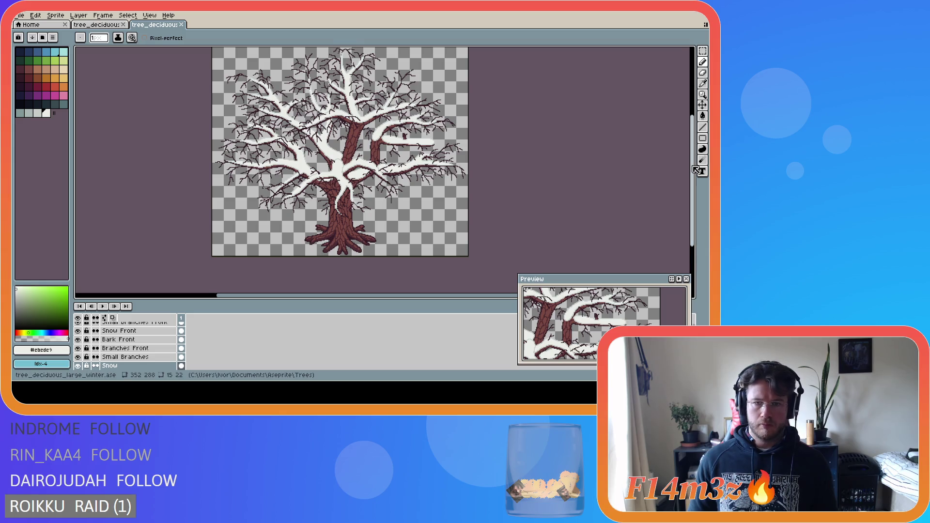
scroll(669, 160, up, 2)
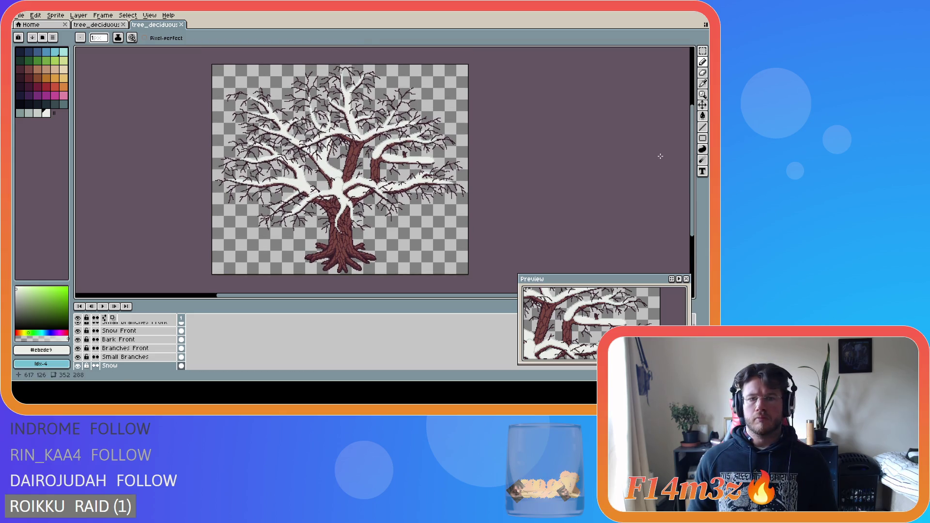
key(ctrl+s)
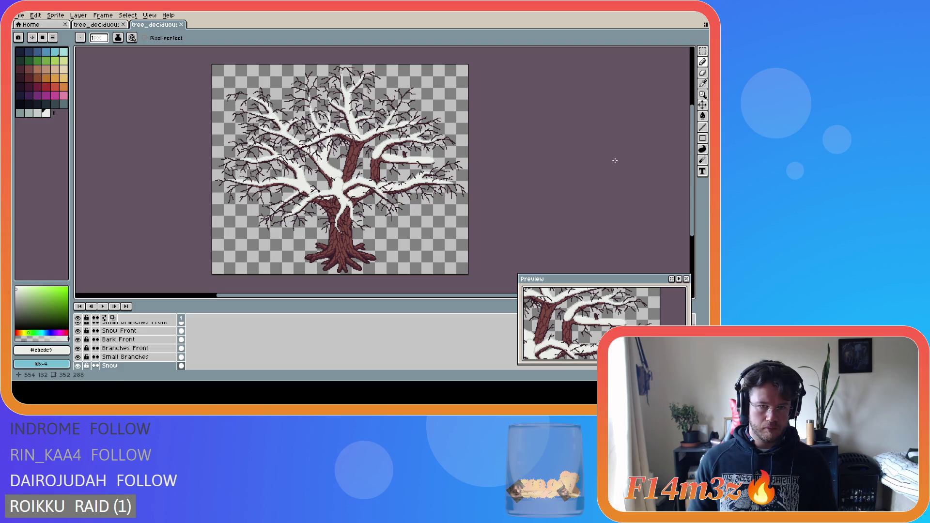
key(ctrl+s)
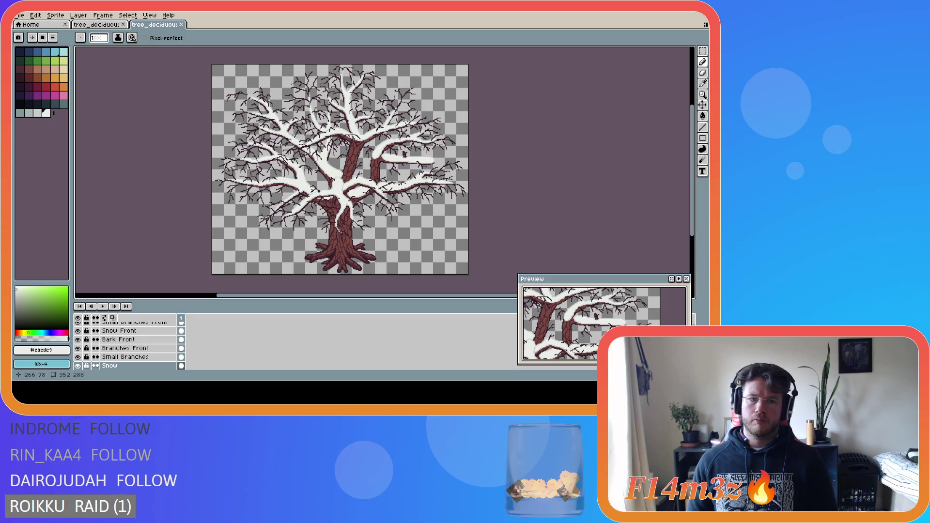
scroll(408, 149, up, 3)
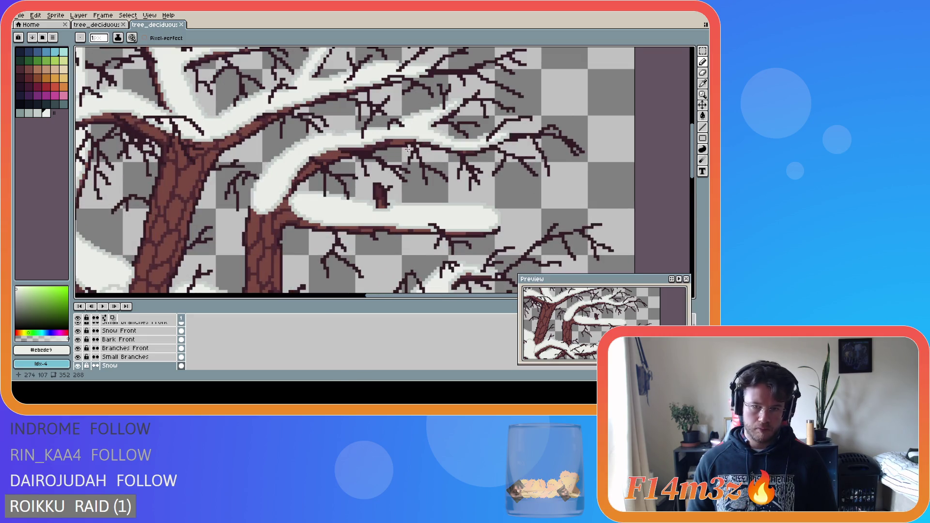
- Cap the branch stump with a light-grey pixel, then whiten it with sampled snow white
alt+click(366, 200)
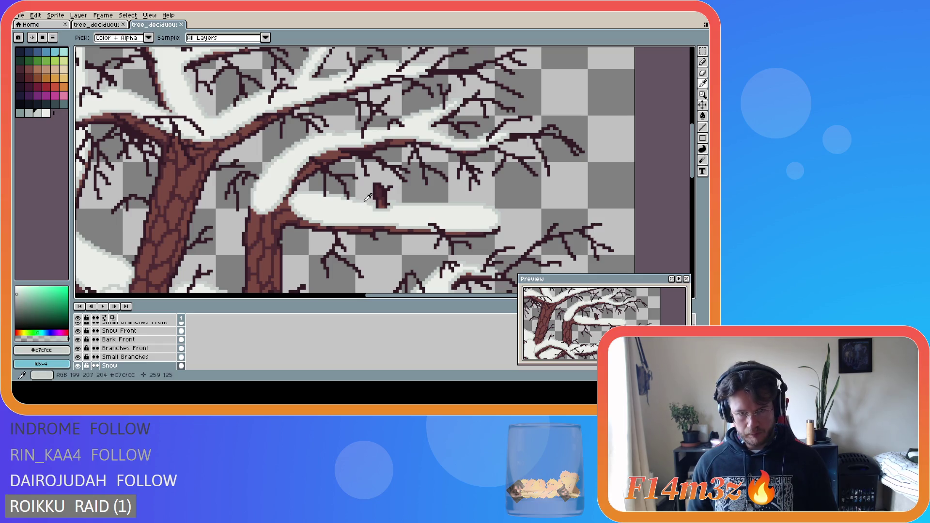
click(380, 182)
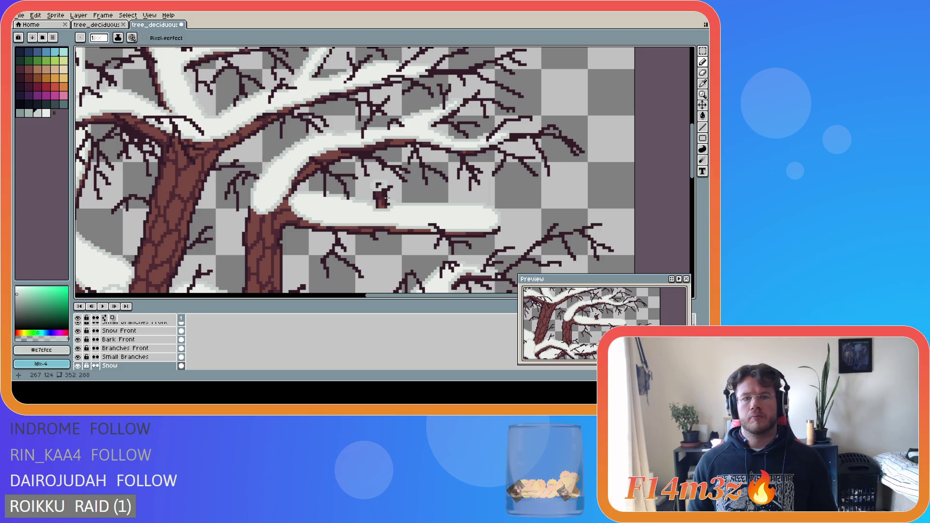
alt+click(408, 212)
click(380, 185)
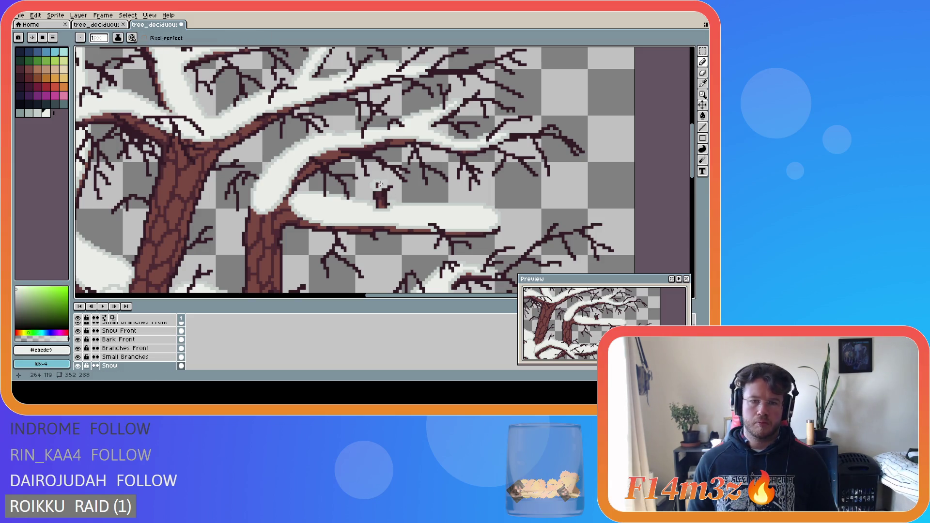
key(g)
scroll(433, 226, down, 3)
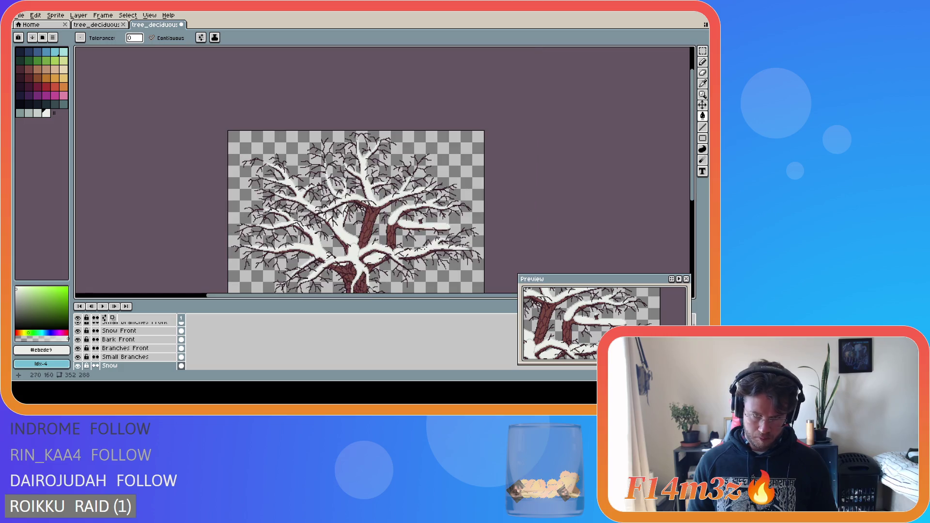
- Zoom out over the whole tree and save tree_deciduous_large_winter.ase with the new stump snow
scroll(432, 232, up, 2)
scroll(431, 233, up, 1)
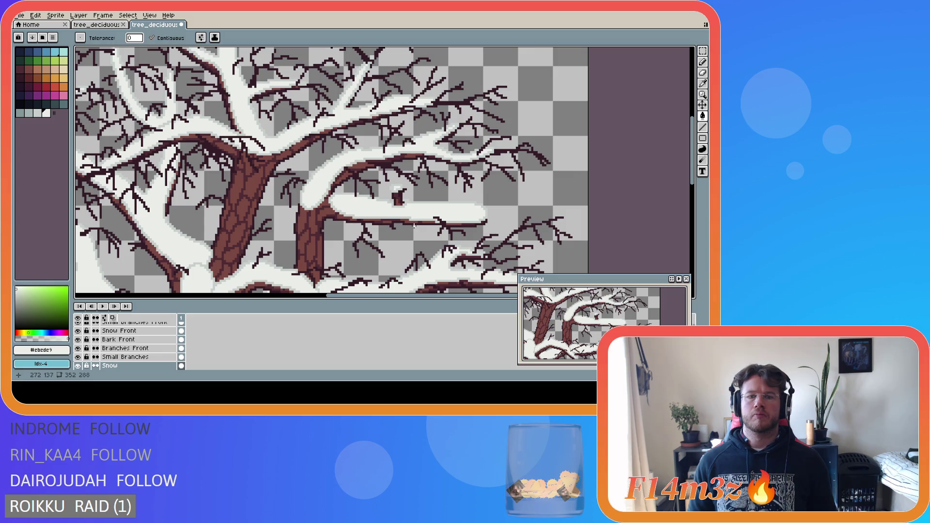
scroll(412, 227, down, 1)
scroll(397, 238, down, 2)
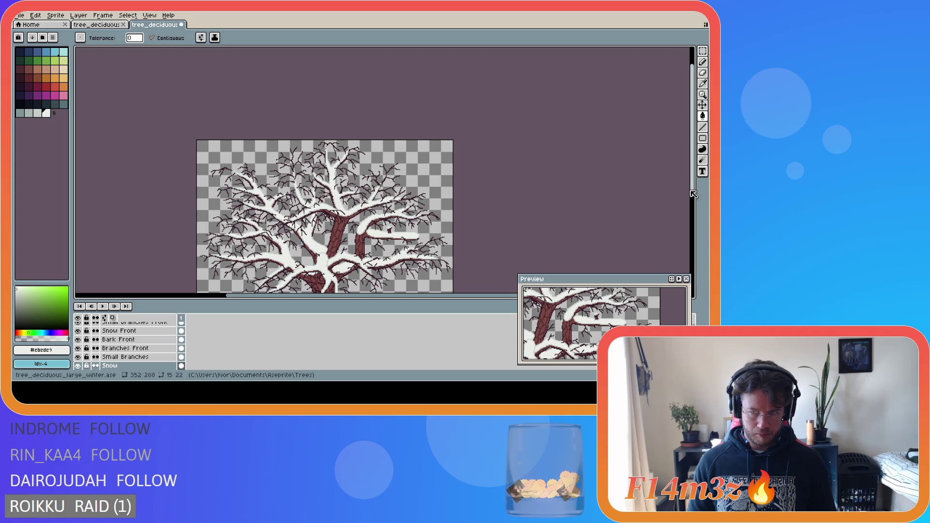
drag(692, 191, 685, 228)
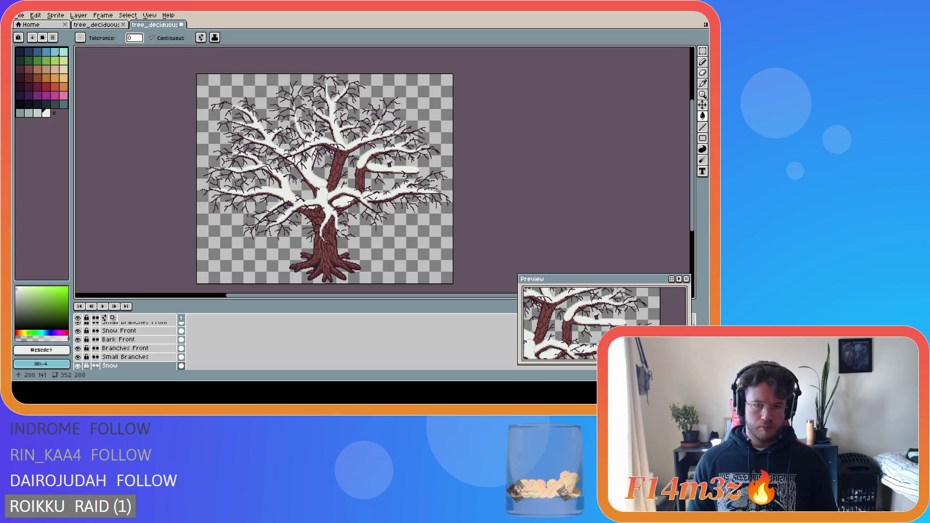
key(ctrl+s)
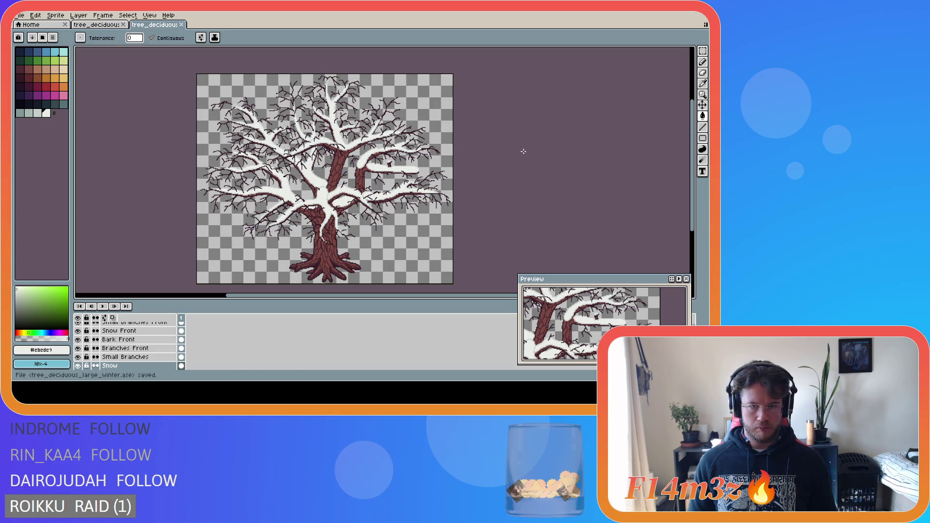
key(ctrl+a)
key(ctrl+d)
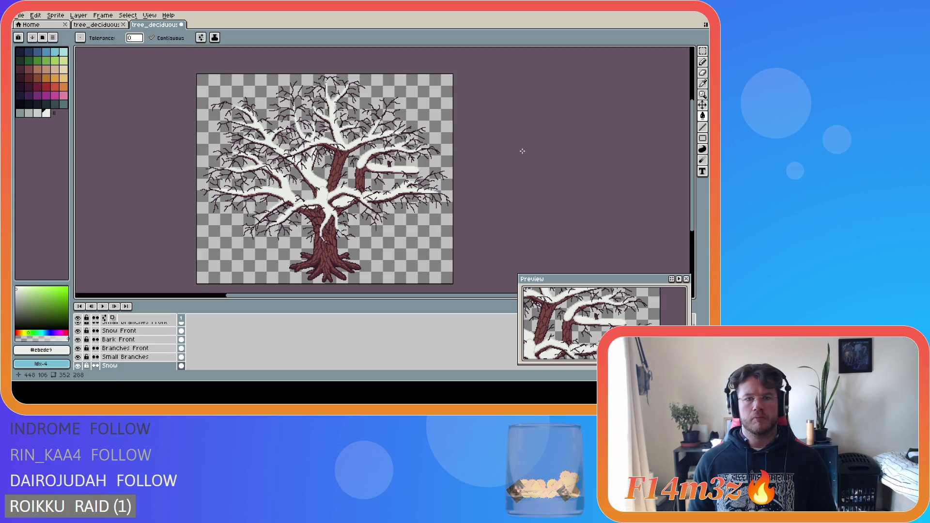
key(ctrl+s)
key(ctrl+a)
key(ctrl+d)
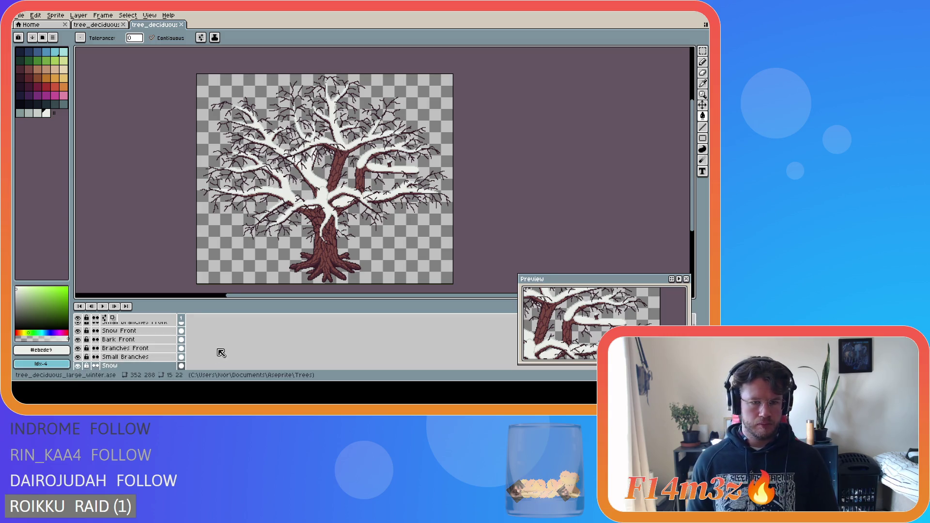
- Export the winter tree image with Export As into the Trees\Final folder
click(21, 15)
mouse_move(65, 88)
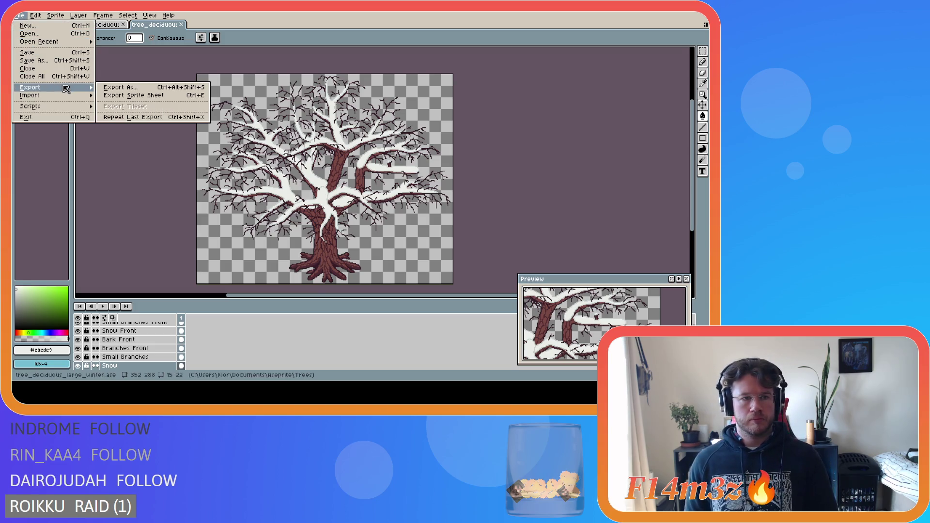
click(105, 88)
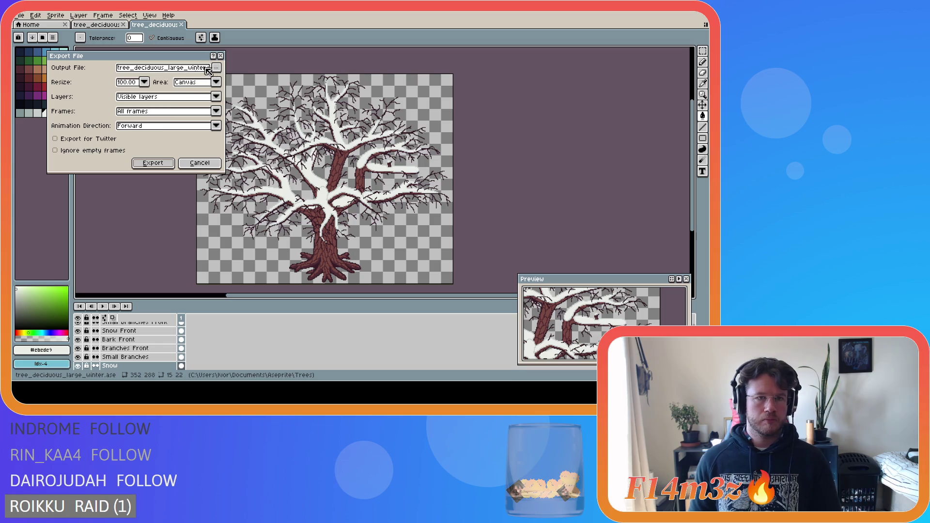
click(216, 67)
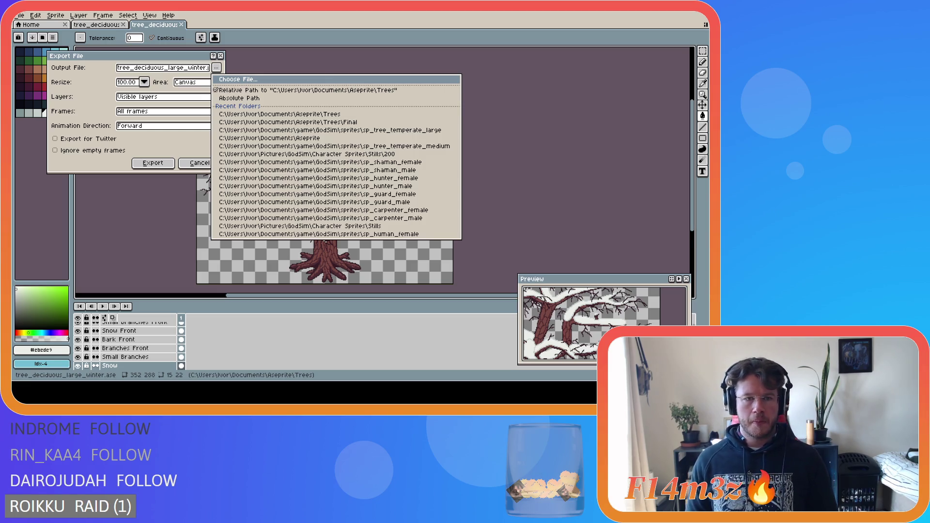
click(288, 122)
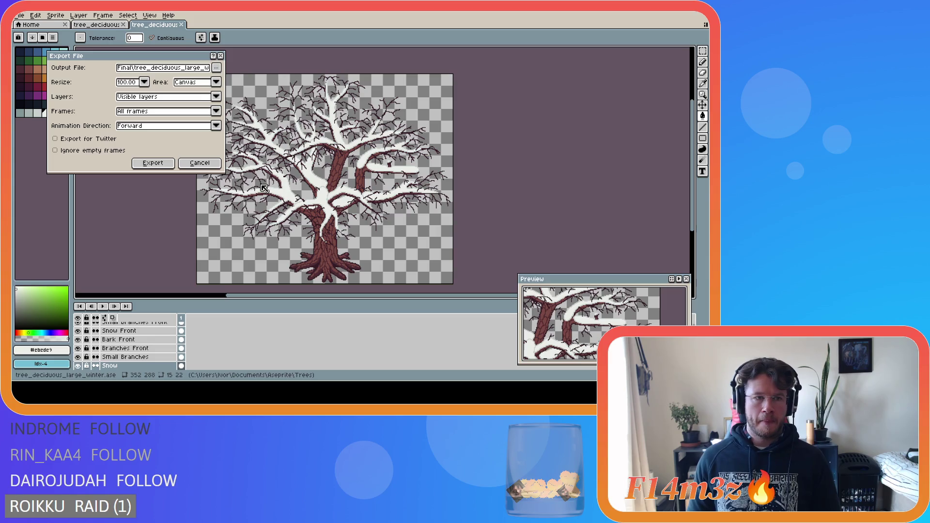
click(153, 163)
scroll(227, 355, up, 1)
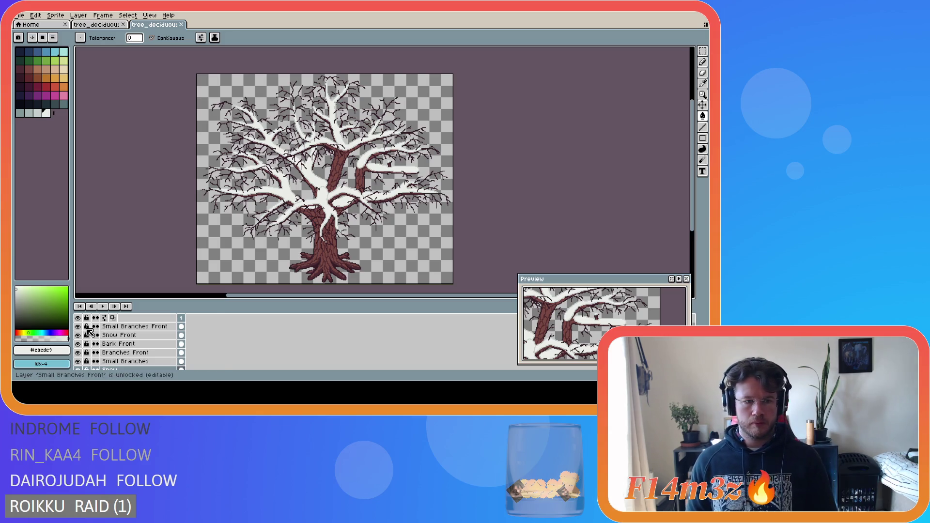
- Hide the Snow Front and Snow layers to reveal the bare tree
click(77, 335)
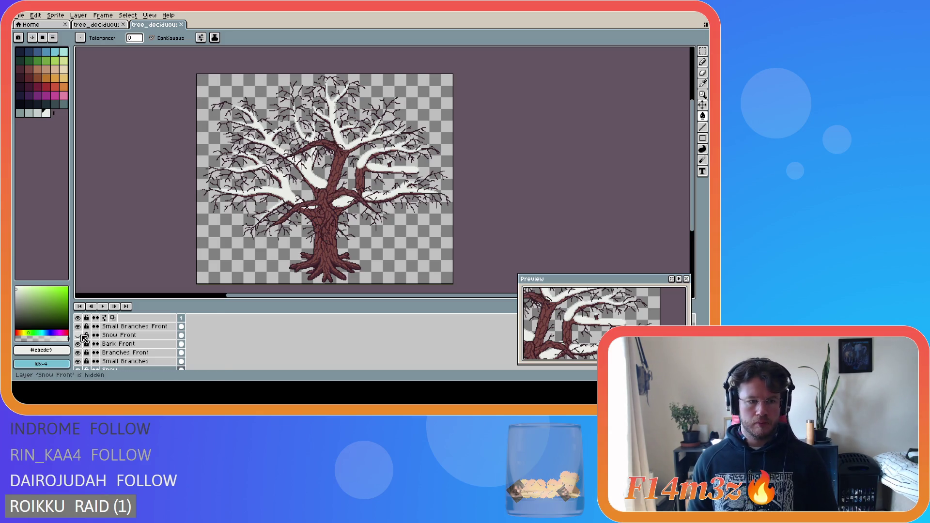
scroll(92, 360, down, 1)
click(78, 361)
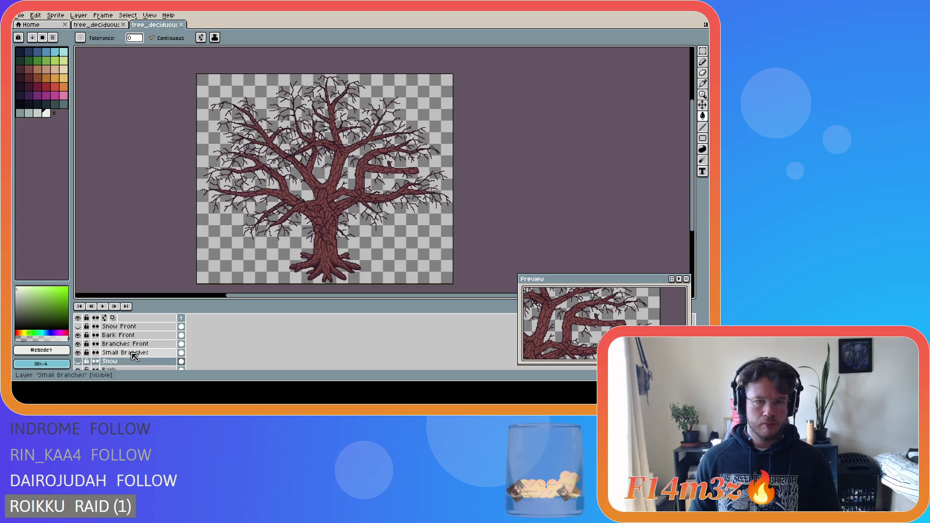